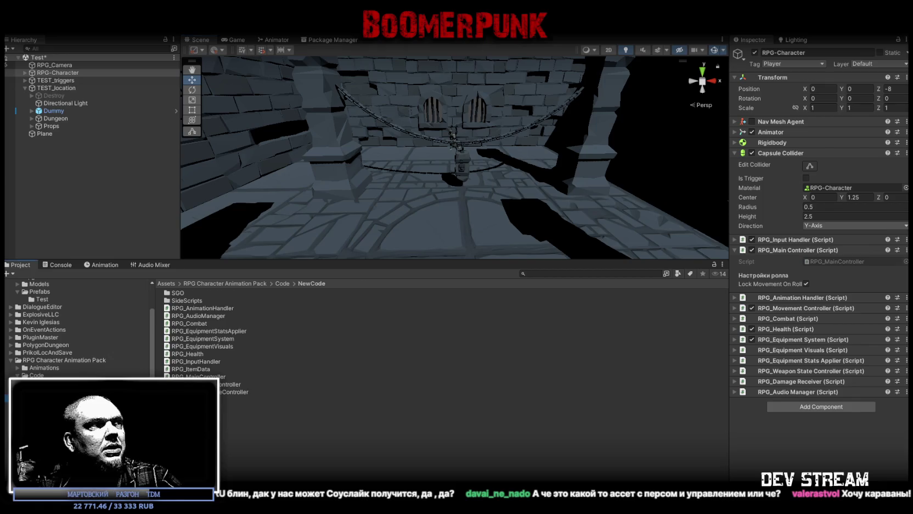
Step: Browse the Project window into the SGO Scripts folder, then the SideScripts folder
double_click(203, 293)
double_click(203, 292)
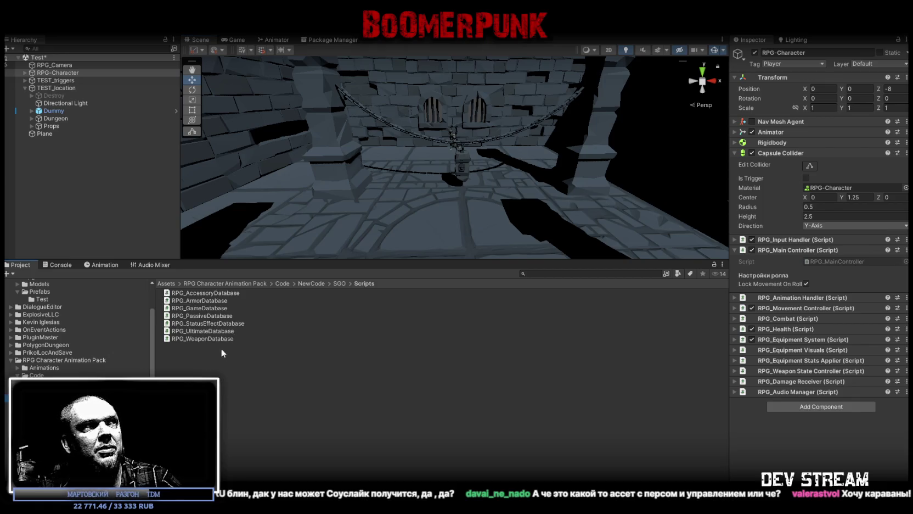
left_click(99, 400)
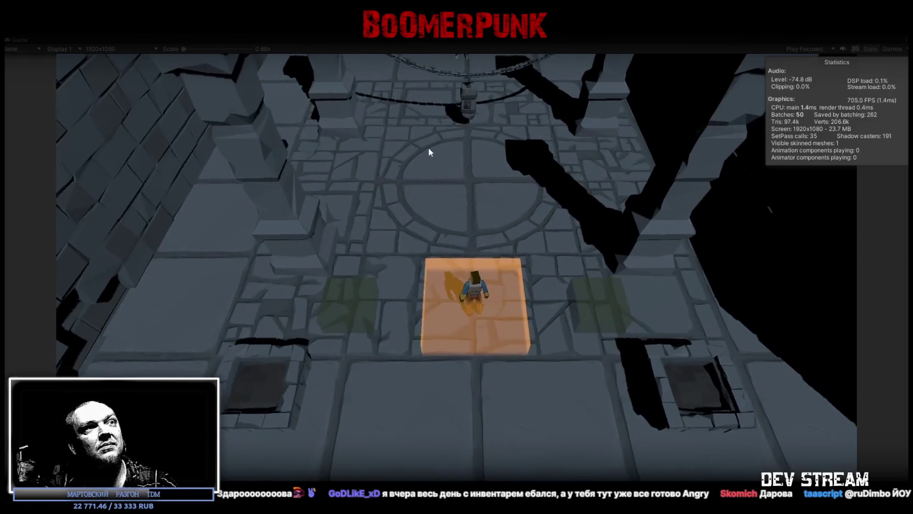
Step: Run the character around the arena with WASD, swing its sword several times, then restore the editor layout
key("d")
key("w")
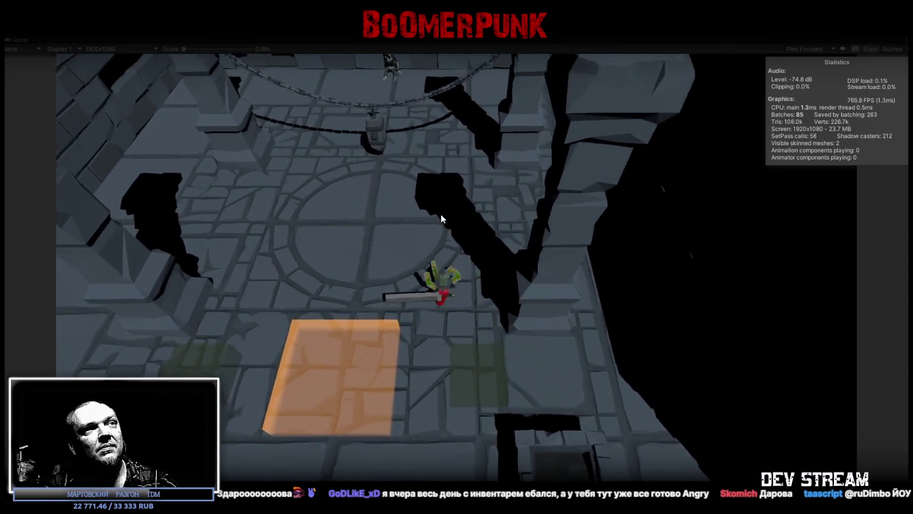
key("a")
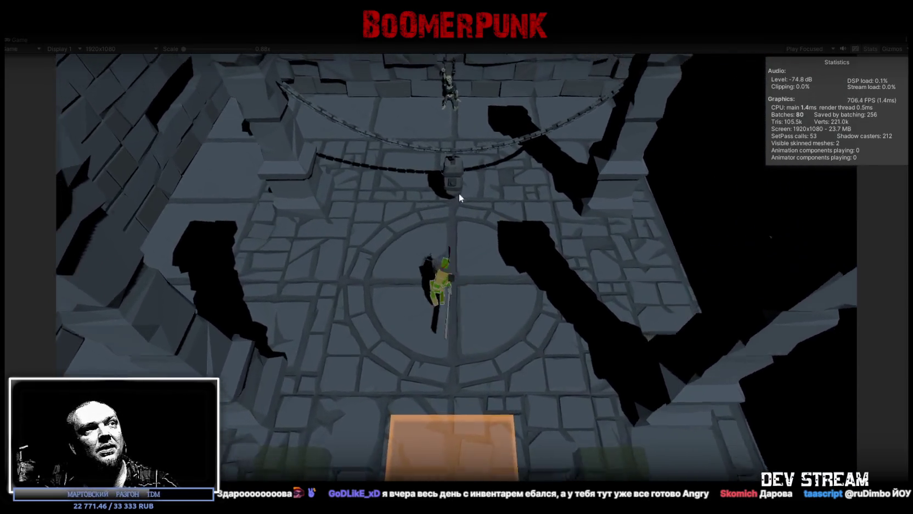
left_click(474, 183)
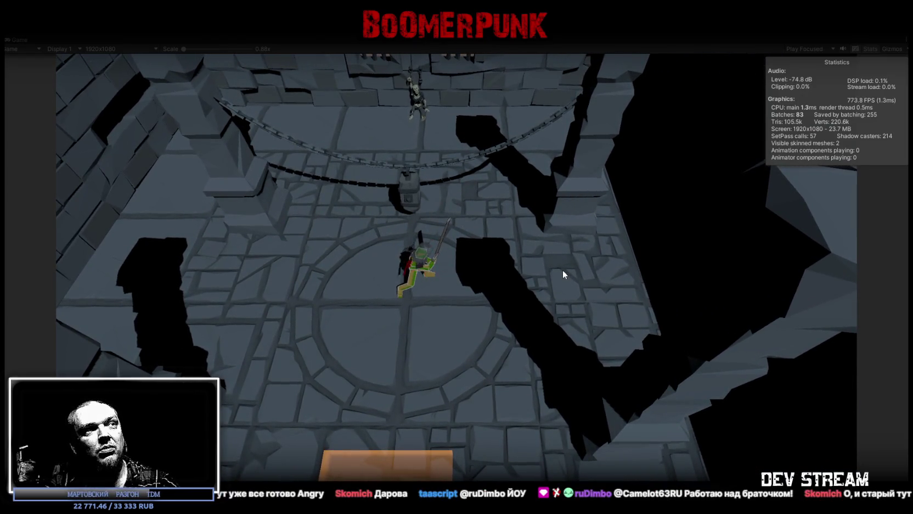
key("a")
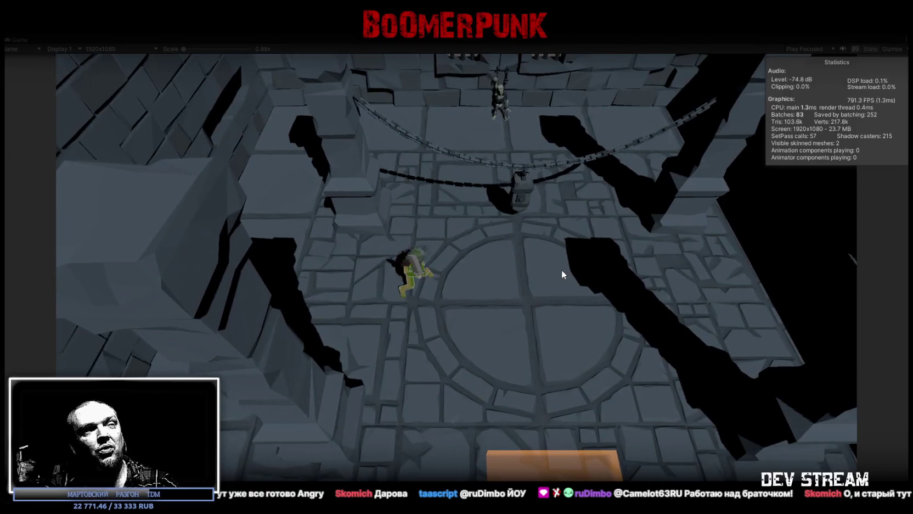
left_click(561, 269)
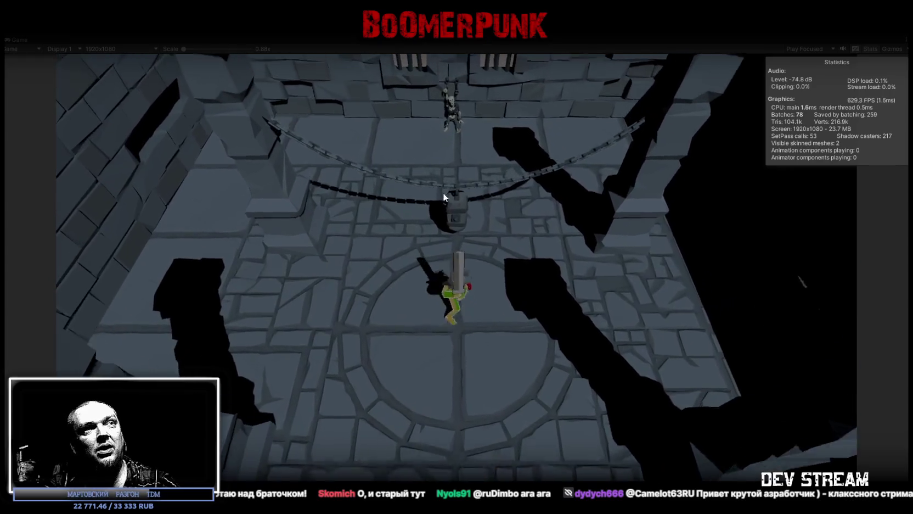
left_click(465, 210)
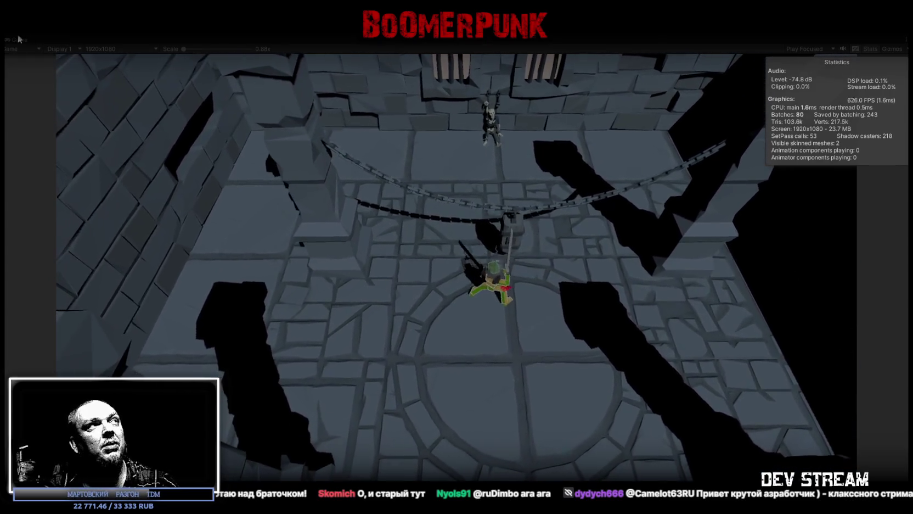
double_click(19, 39)
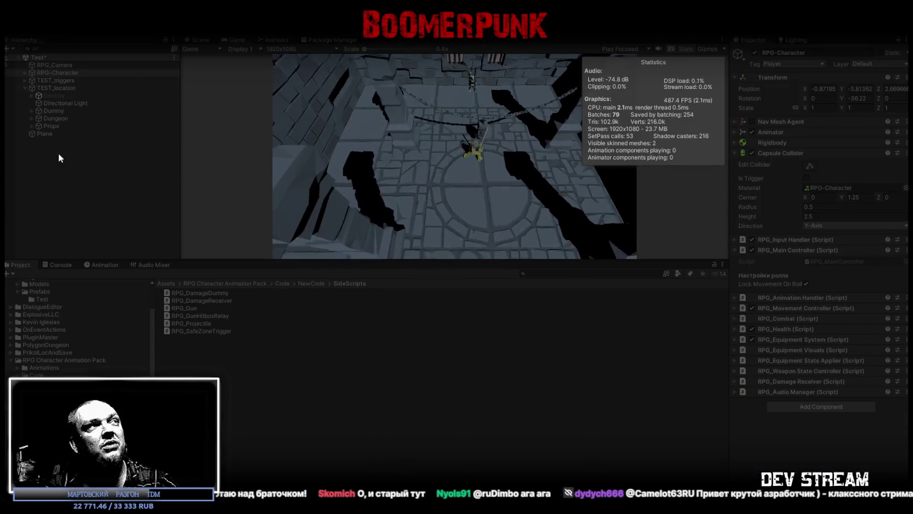
Step: Select Dummy and hit it twice, dropping Current Health from 1000 to 976, then maximize the Game view
left_click(51, 111)
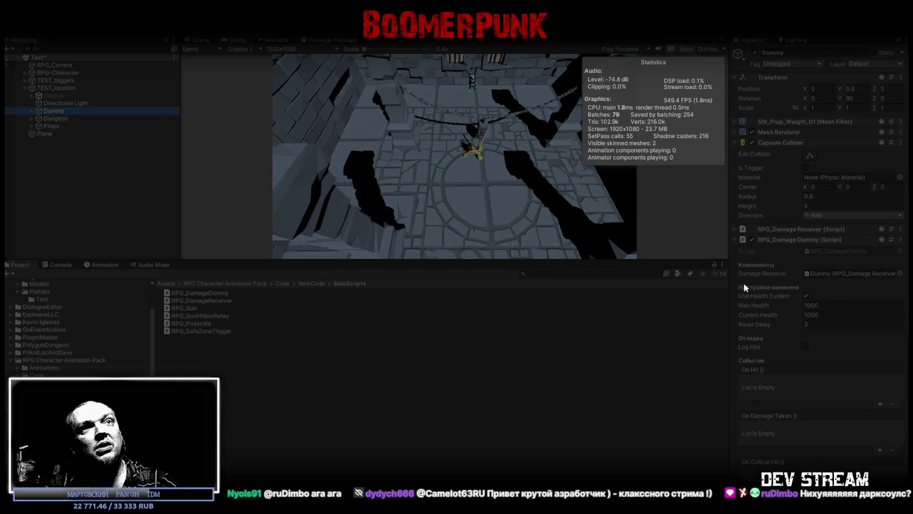
left_click(461, 102)
left_click(460, 102)
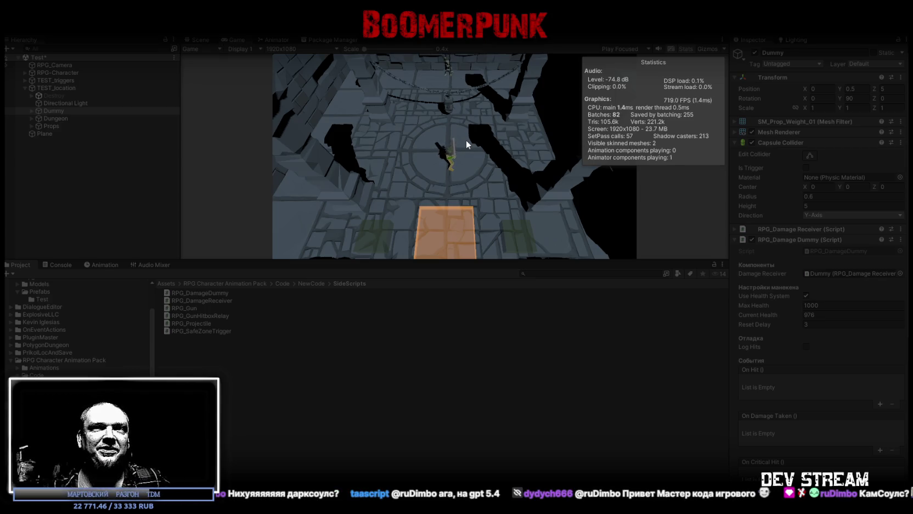
double_click(237, 39)
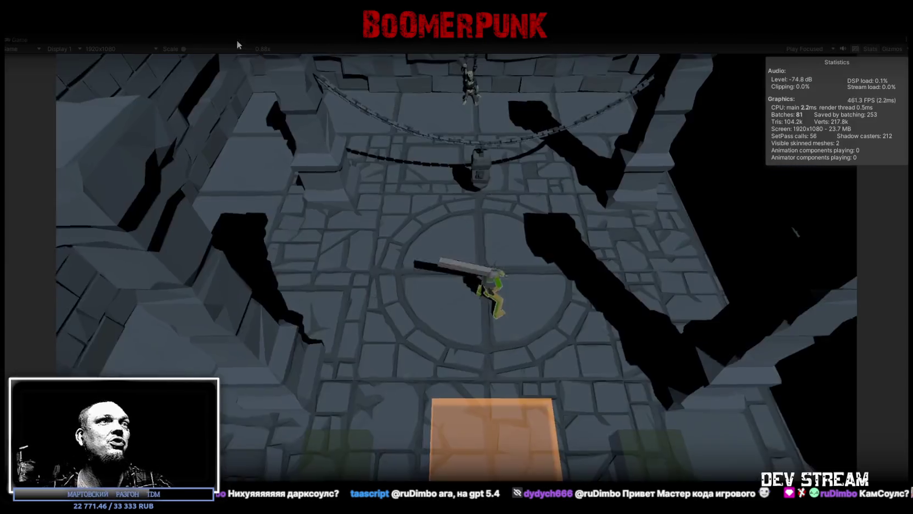
Step: Move the character around the circular room with WASD, attacking near its centre
key("a")
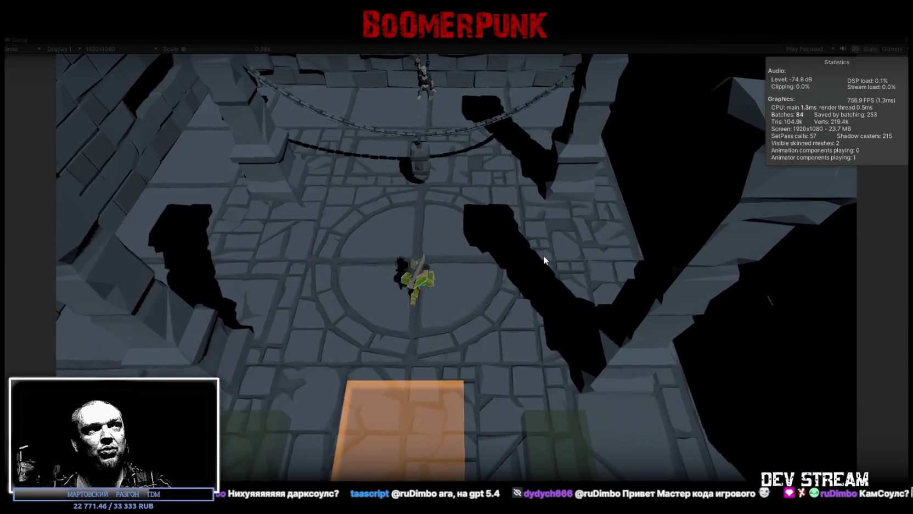
left_click(543, 255)
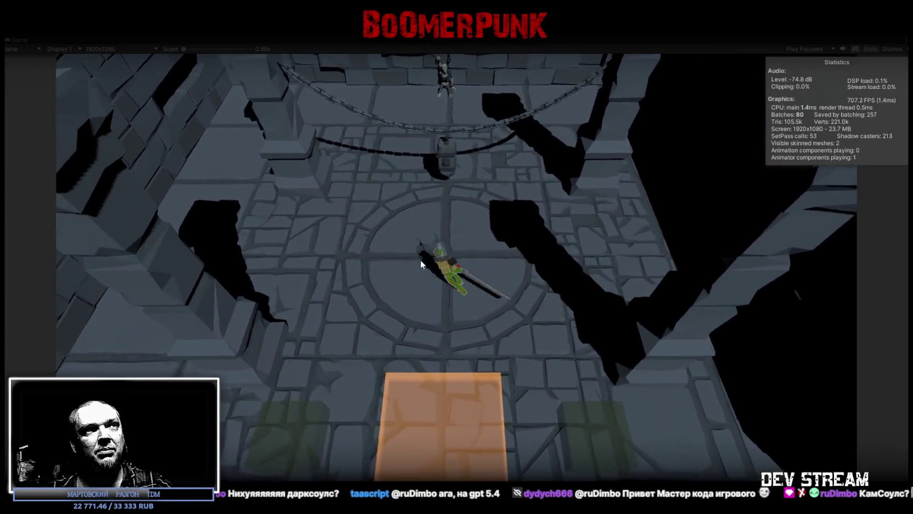
key("w")
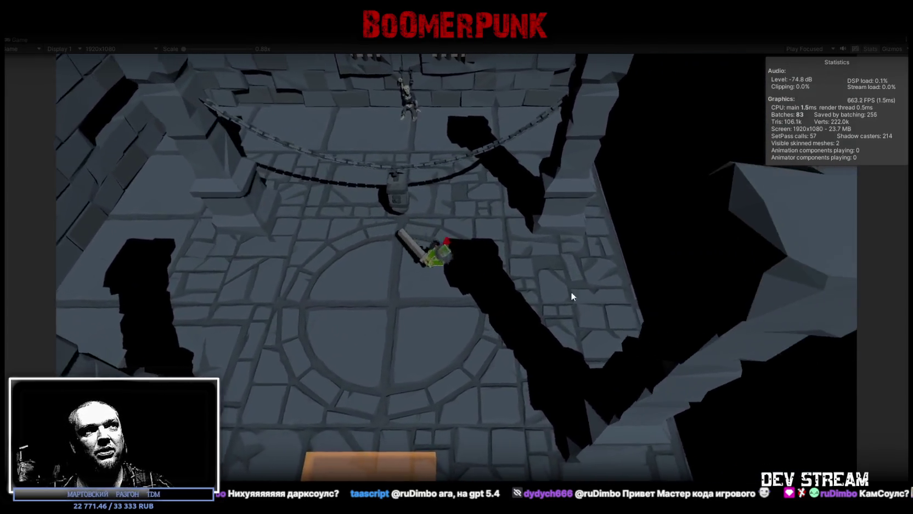
key("s")
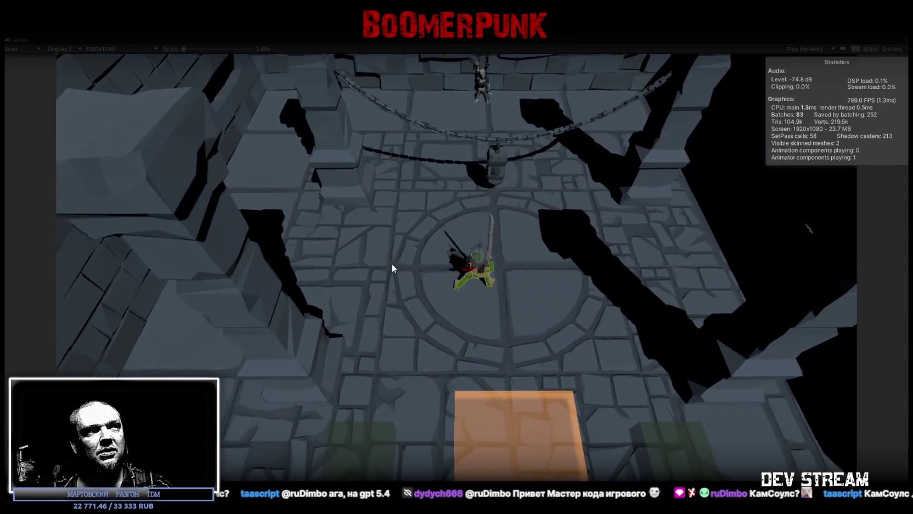
left_click(392, 264)
key("d")
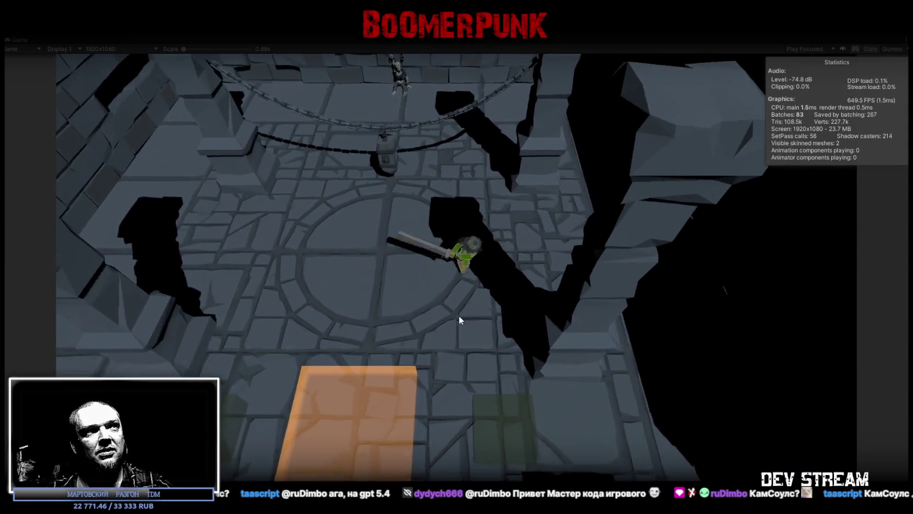
key("a")
key("s")
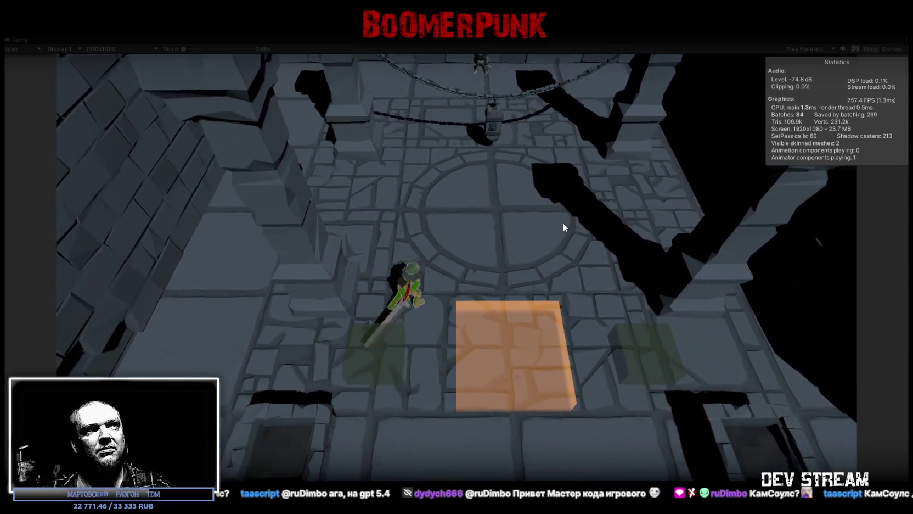
key("w")
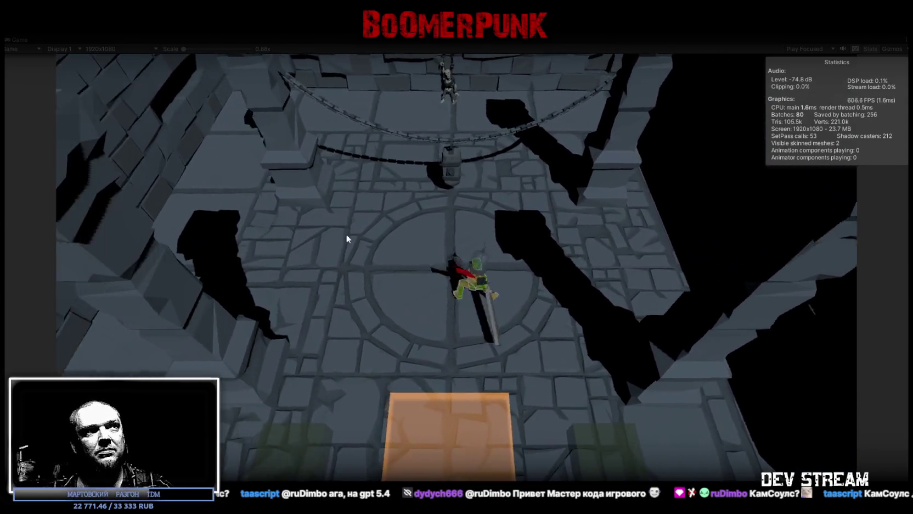
key("a")
key("w")
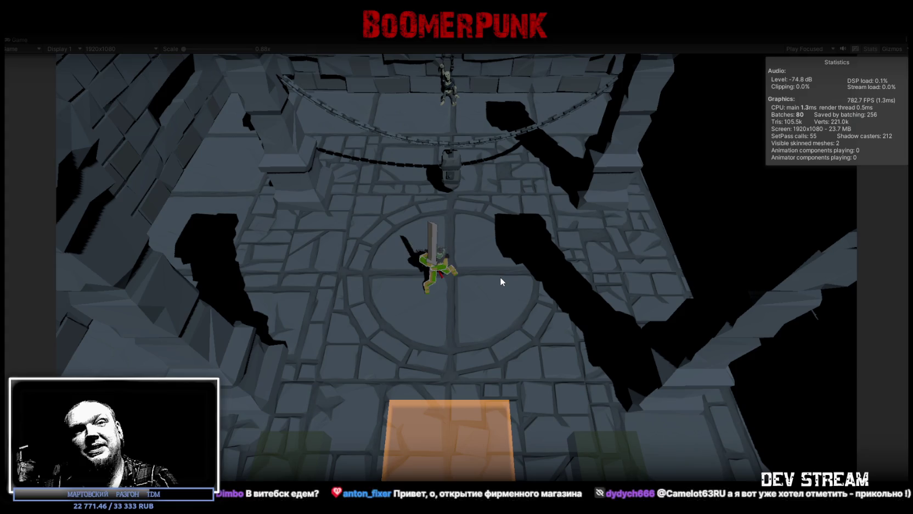
Step: Keep running across the arena while slashing the sword repeatedly
key("w")
left_click(462, 252)
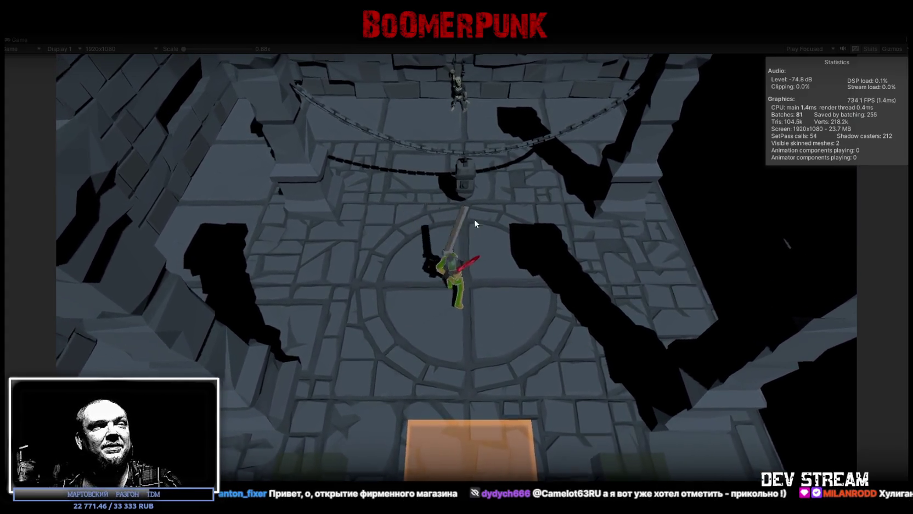
left_click(470, 237)
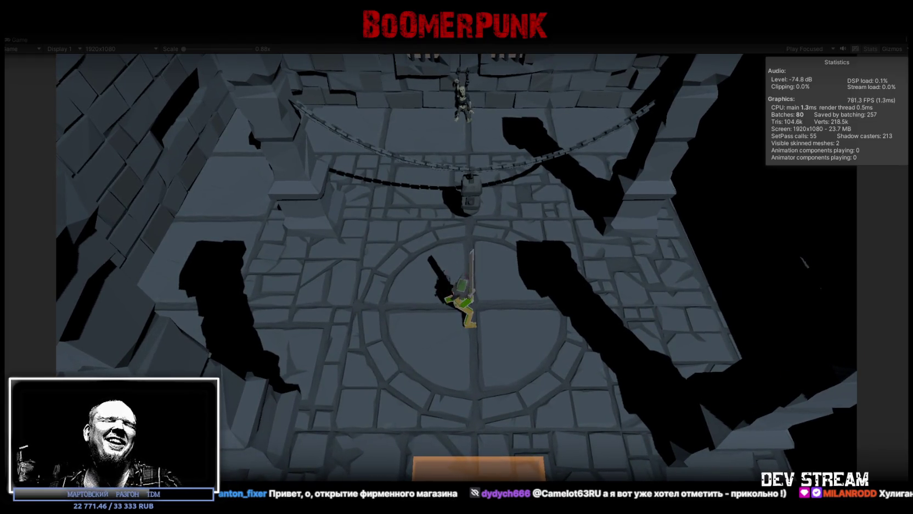
key("a")
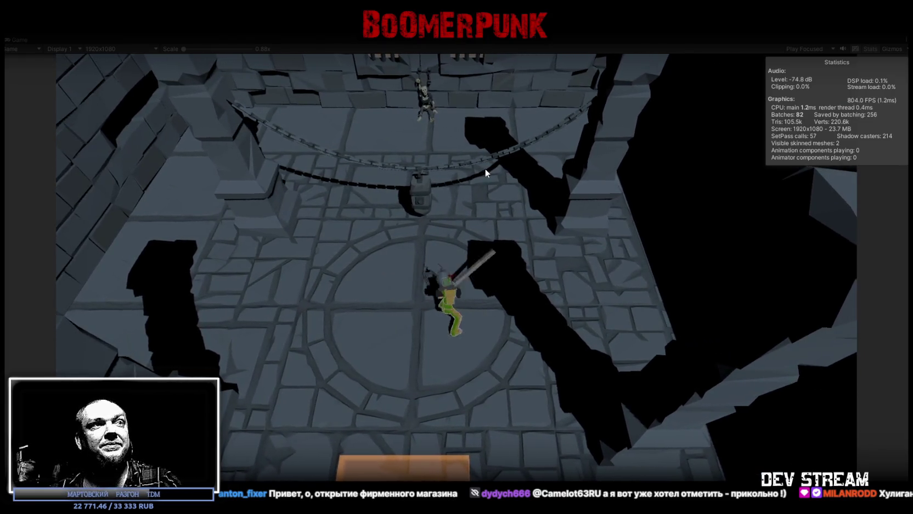
key("w")
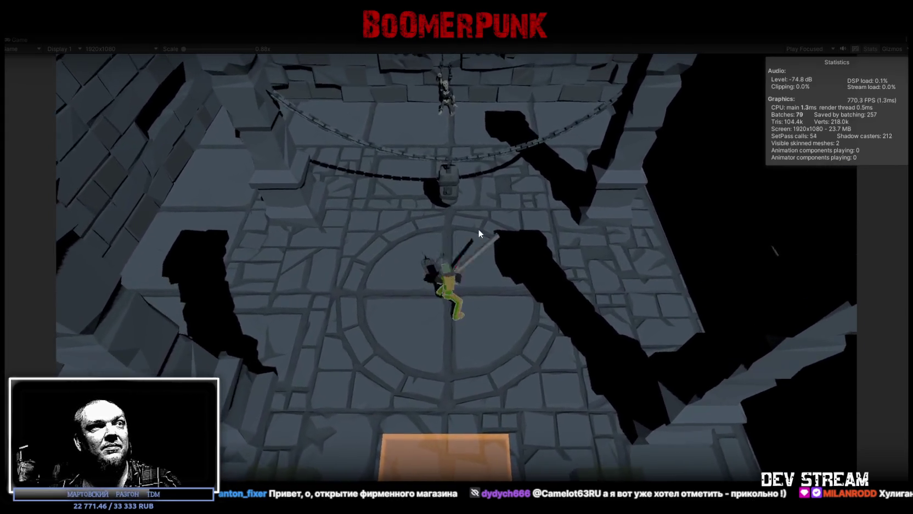
left_click(566, 263)
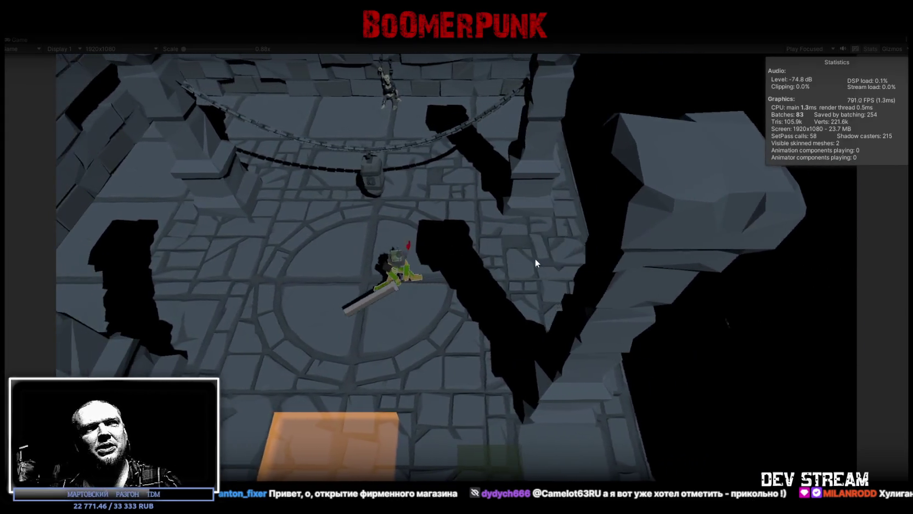
left_click(484, 263)
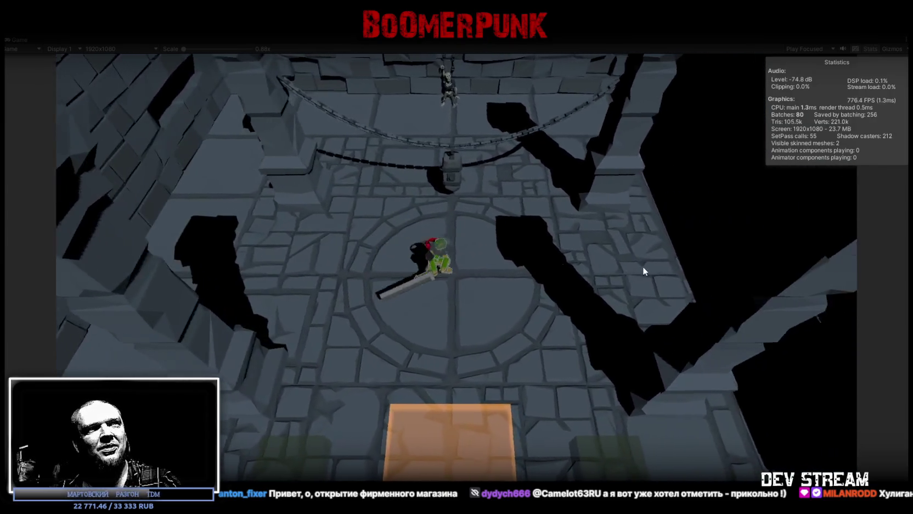
left_click(642, 266)
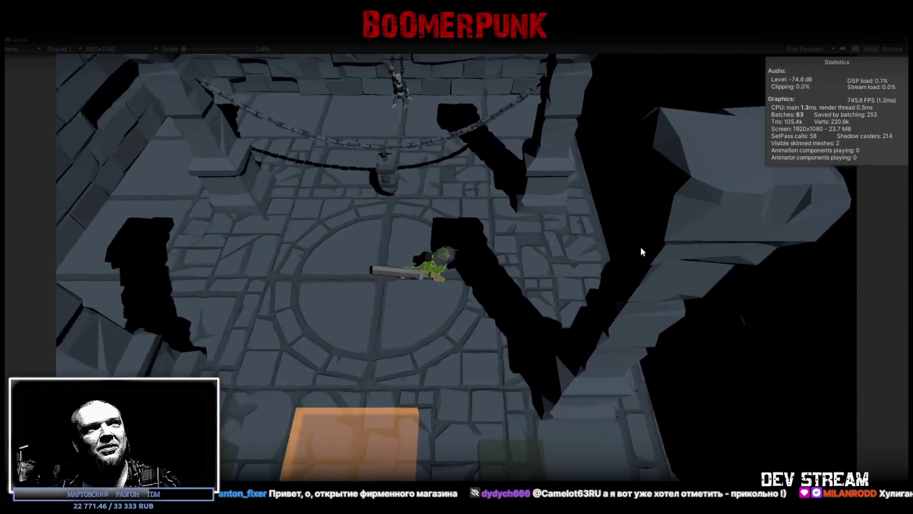
Step: Walk the character past the skeleton, trapdoor pit and barred windows, then restore the editor layout
key("w")
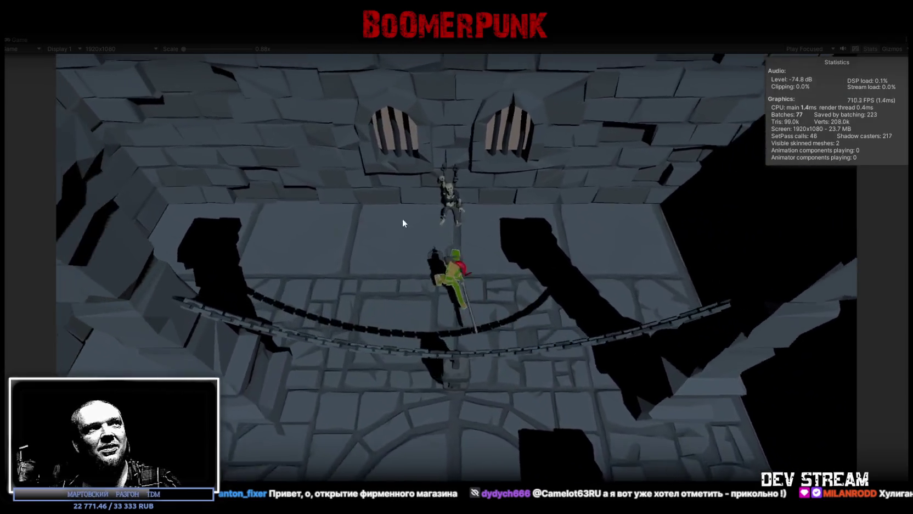
key("a")
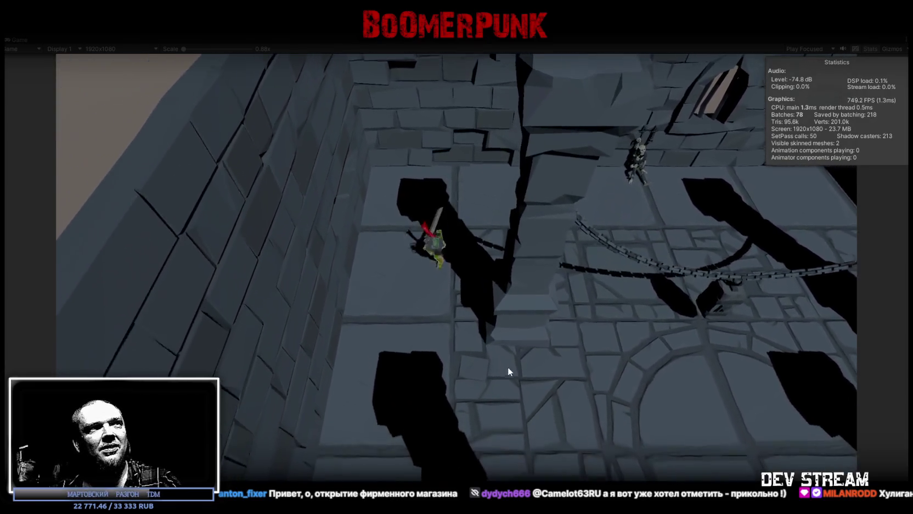
key("s")
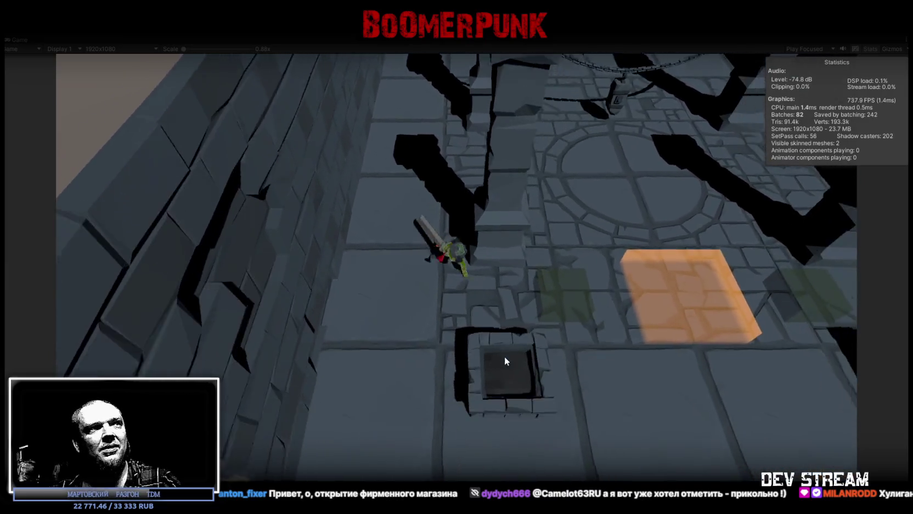
key("s")
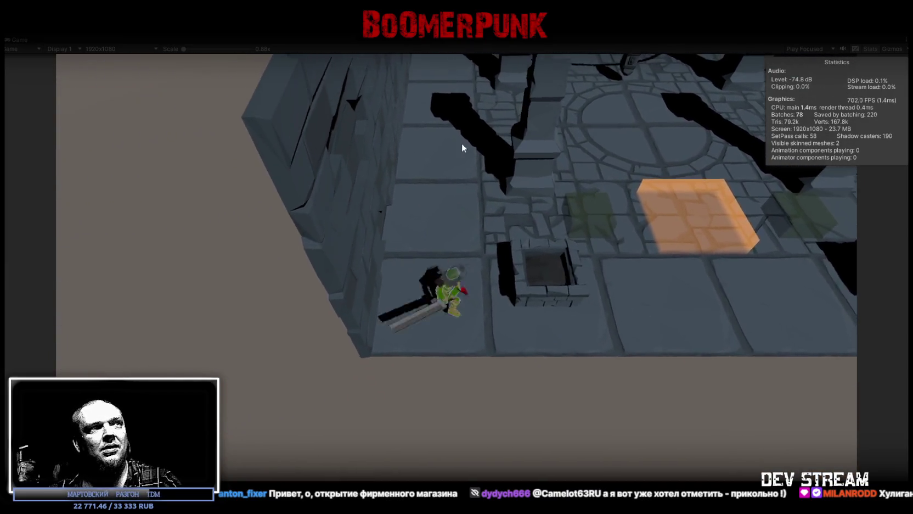
key("w")
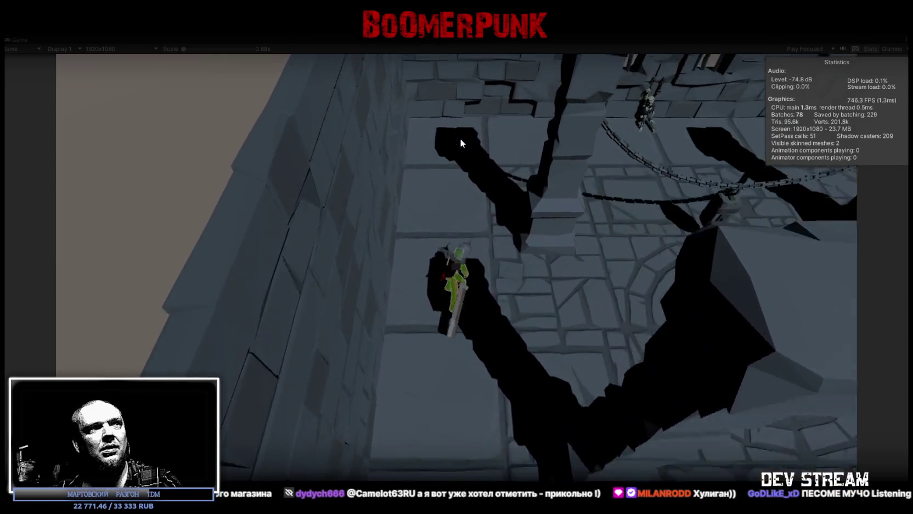
key("w")
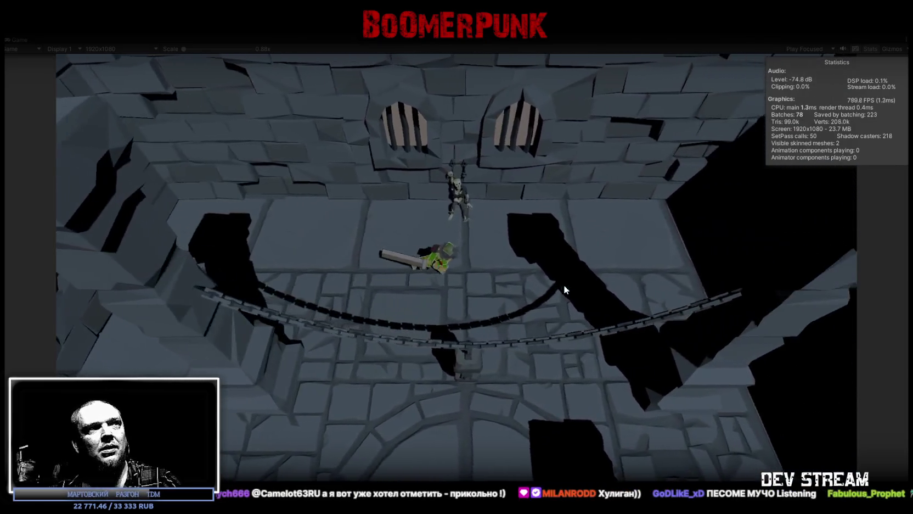
key("d")
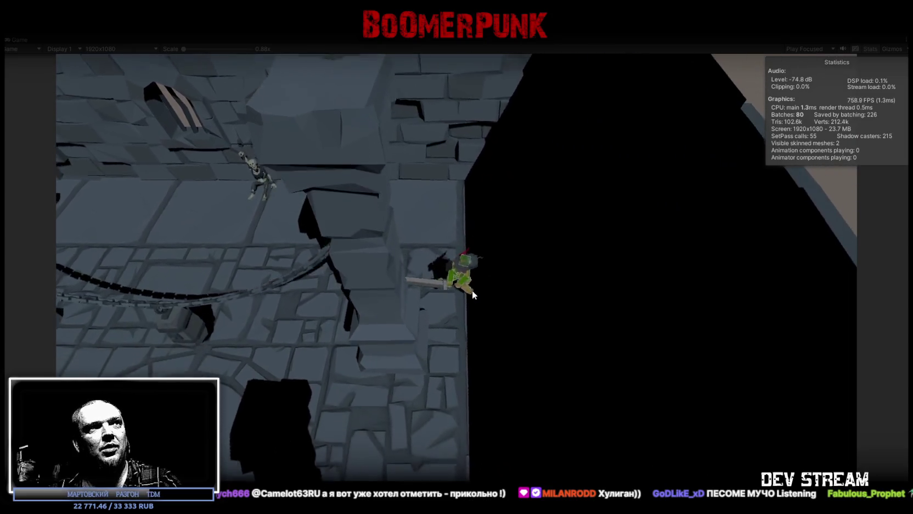
key("s")
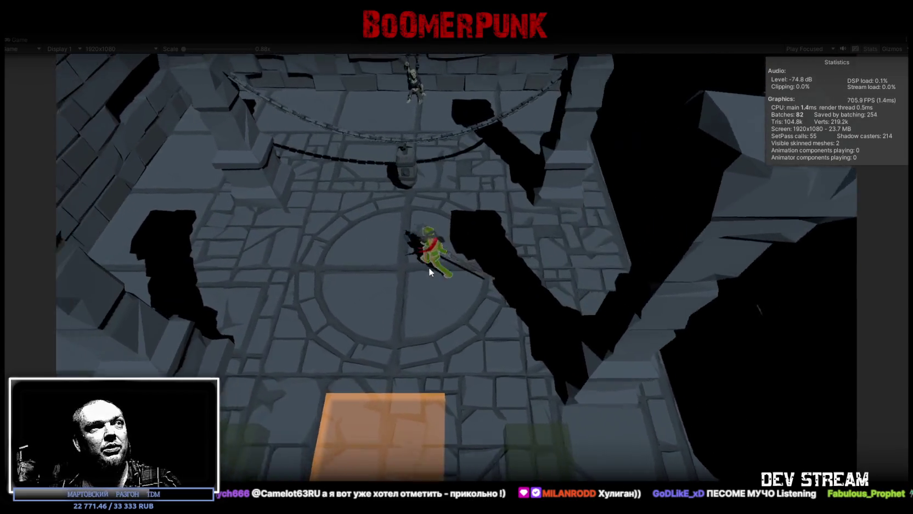
key("a")
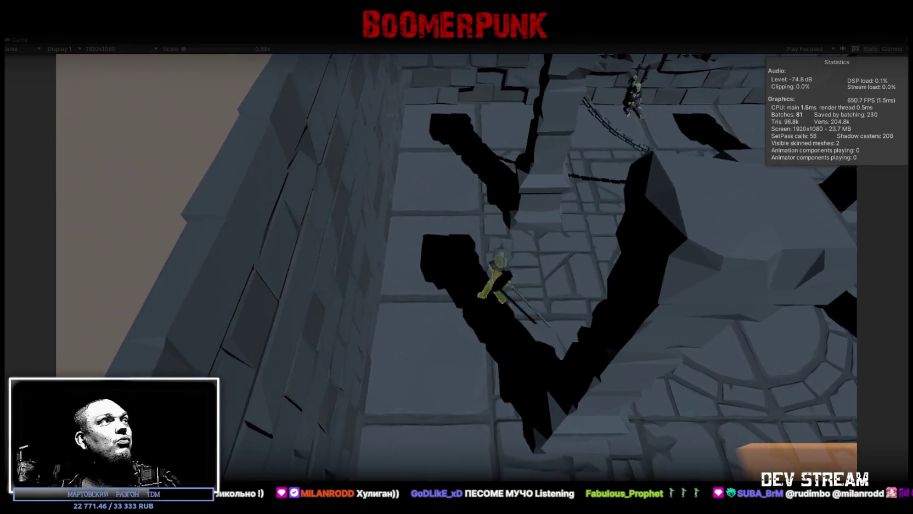
key("shift+space")
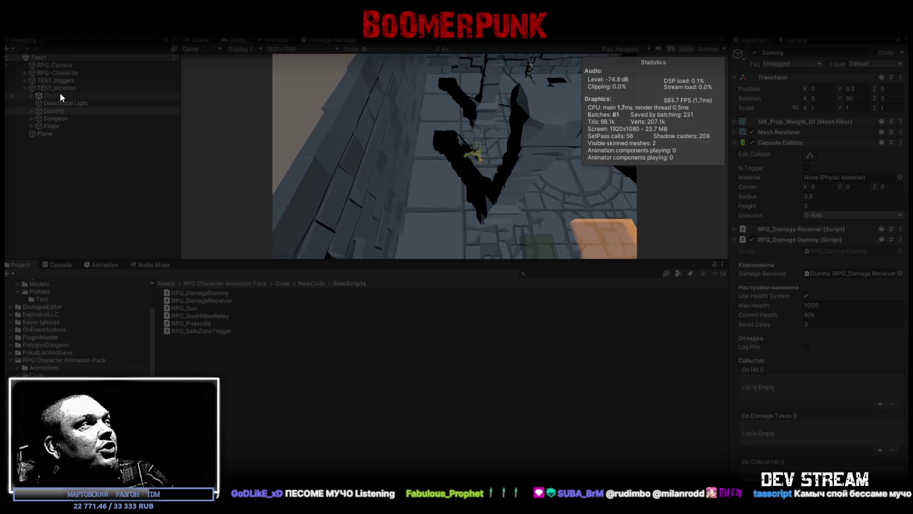
Step: Select RPG-Character and expand its RPG_Health component to view the health and stamina values
left_click(60, 71)
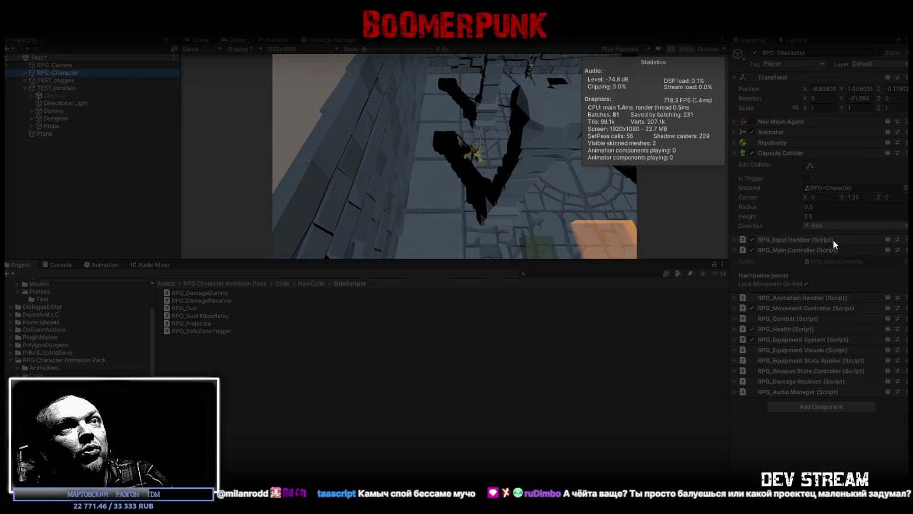
left_click(735, 328)
scroll(812, 340, "down", 3)
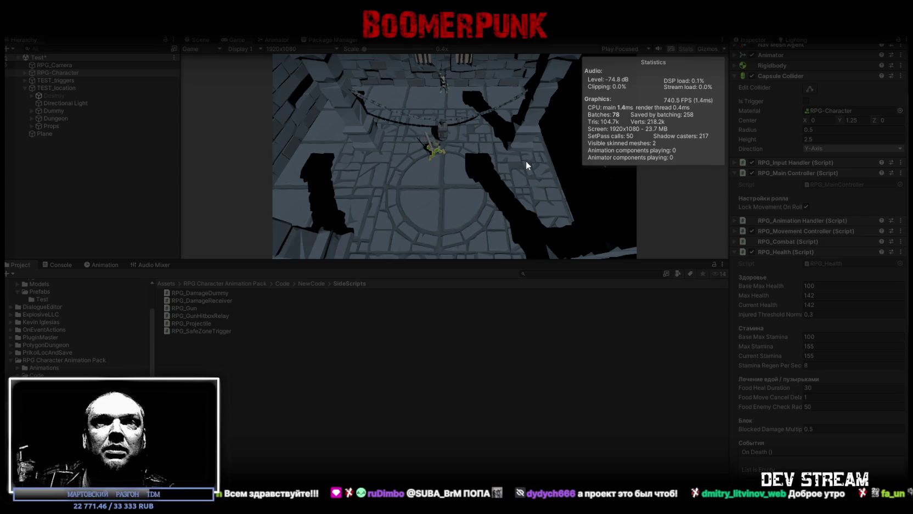
Step: Move the character back briefly, then exit Play mode with Ctrl+P
key("s")
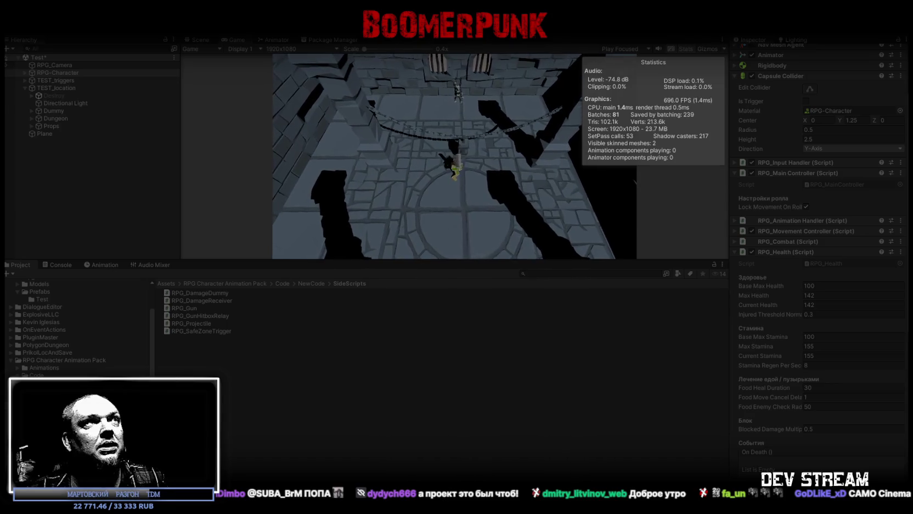
key("ctrl+p")
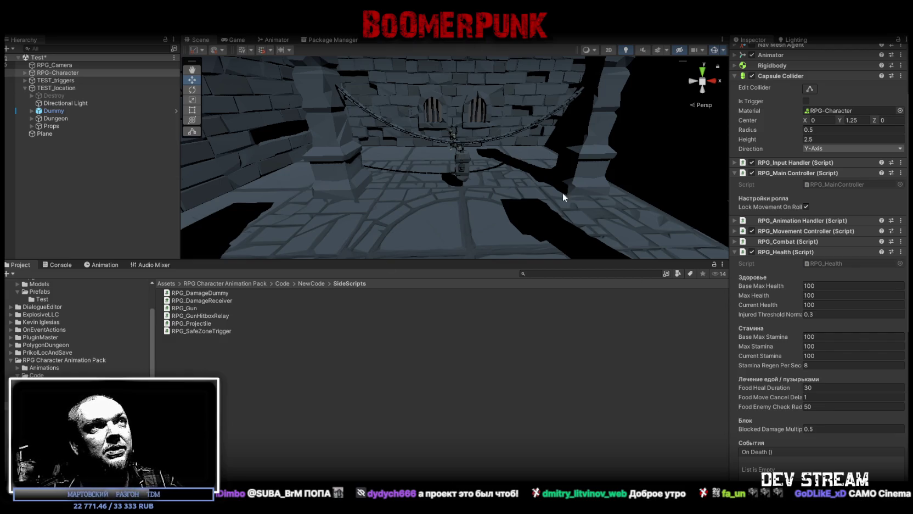
Step: Enlarge the Scene view area and show the Console's log messages
left_click_drag(389, 259, 389, 363)
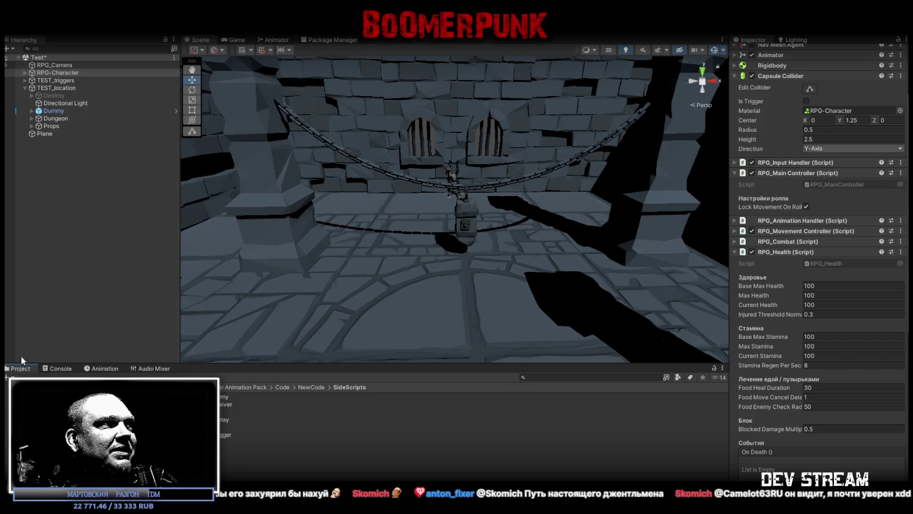
left_click(57, 368)
Step: Clear the Console, then set the left stone pillar's Y rotation to 180
left_click(13, 377)
mouse_move(310, 218)
left_mouse_down()
mouse_move(305, 224)
mouse_move(317, 217)
mouse_move(310, 212)
mouse_move(320, 226)
left_mouse_up()
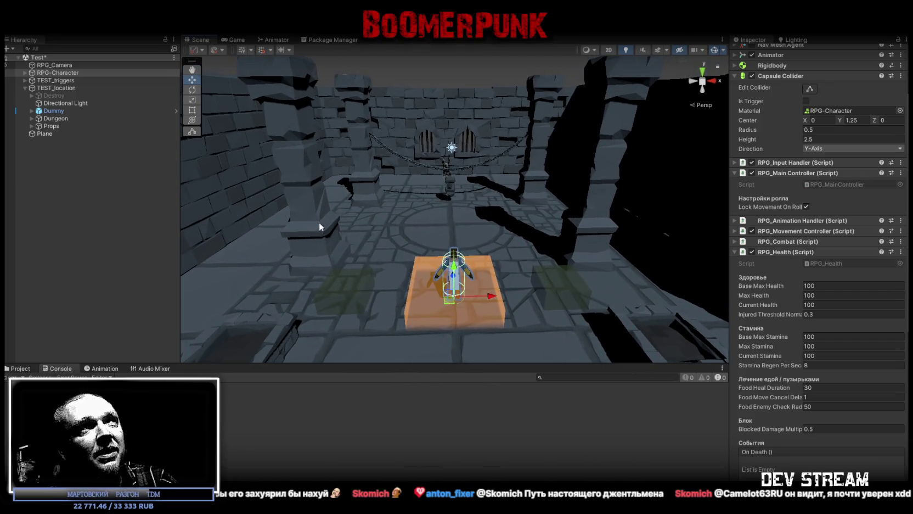
left_click(299, 241)
left_click(860, 106)
type("180")
key("Return")
Step: Rotate the right-hand pillar about Y, entering 180 and then a negative angle
left_click(615, 167)
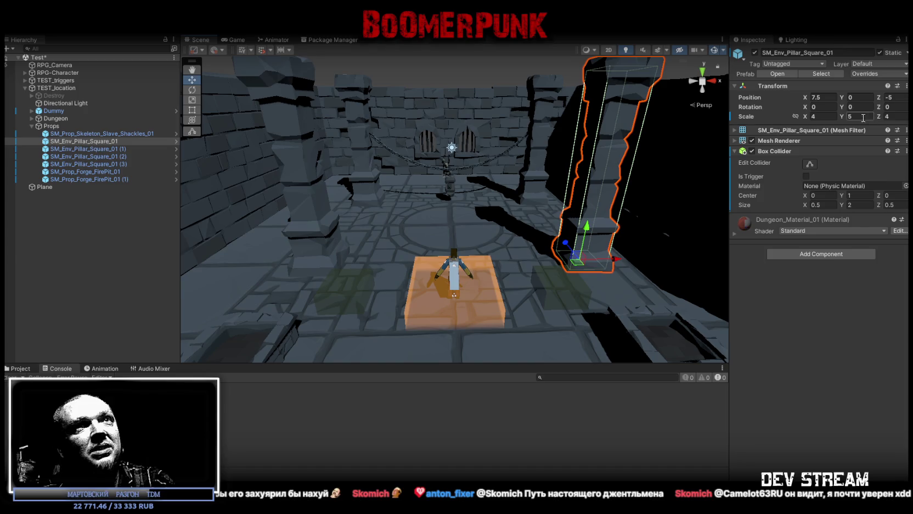
left_click(862, 107)
type("1")
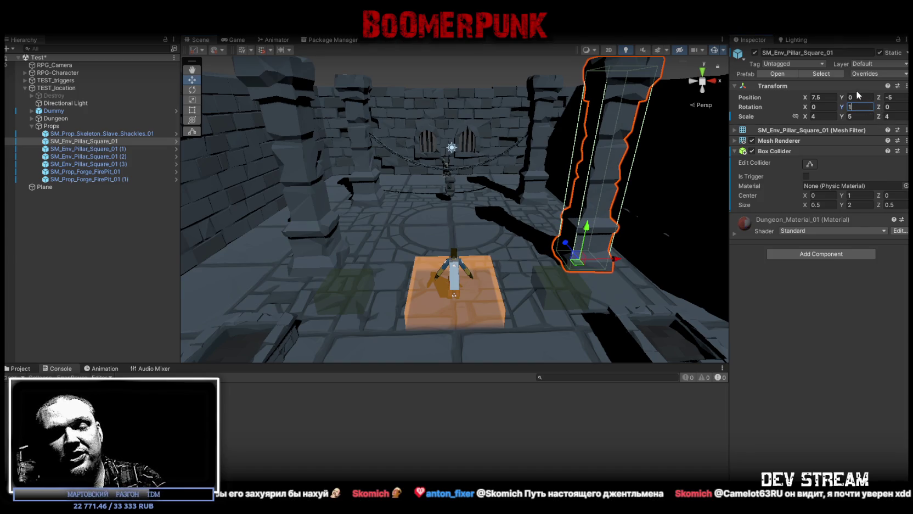
type("80")
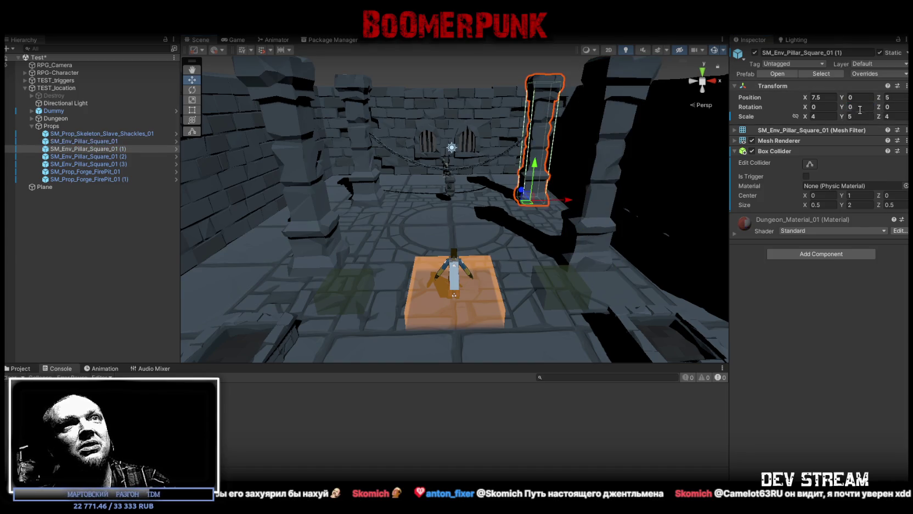
mouse_move(560, 164)
left_mouse_down("alt")
mouse_move(551, 162)
mouse_move(568, 163)
left_mouse_up("alt")
left_click(860, 107)
type("-9")
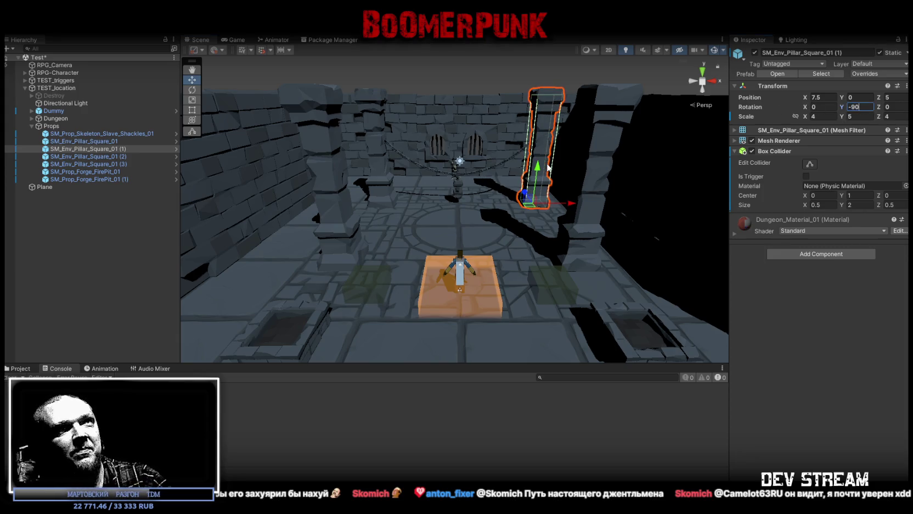
left_click(603, 115)
Step: Select pillars SM_Env_Pillar_Square_01 (2) and (3), orbiting the view around the latter
left_click(315, 137)
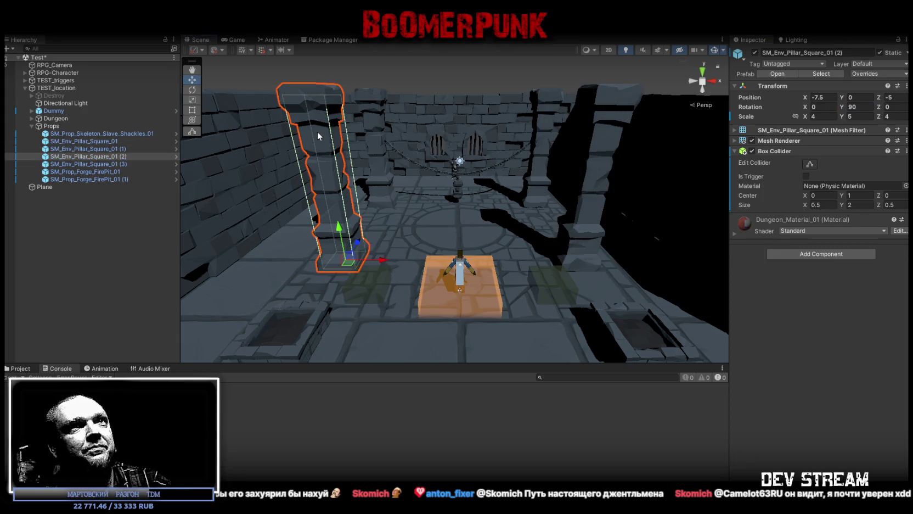
left_click(375, 107)
left_click_drag(375, 107, 485, 199)
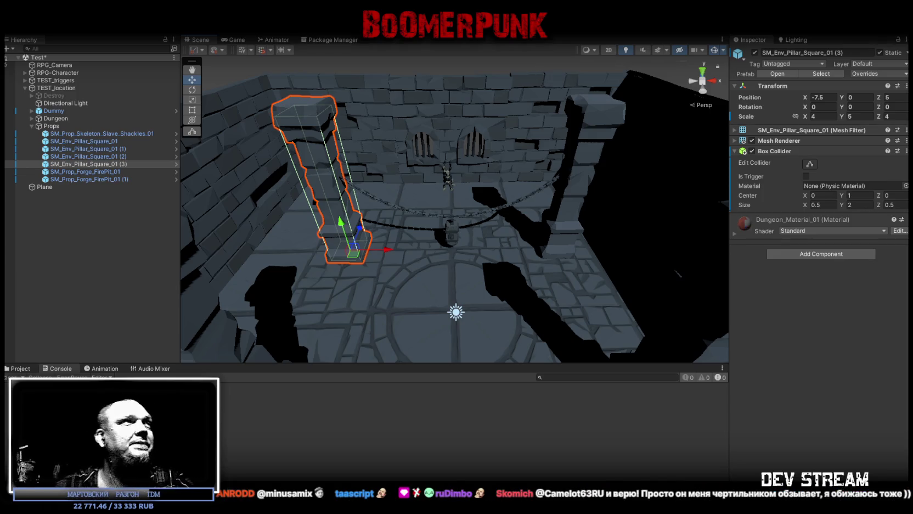
Step: Fold the Props group closed in the Hierarchy
left_click(31, 126)
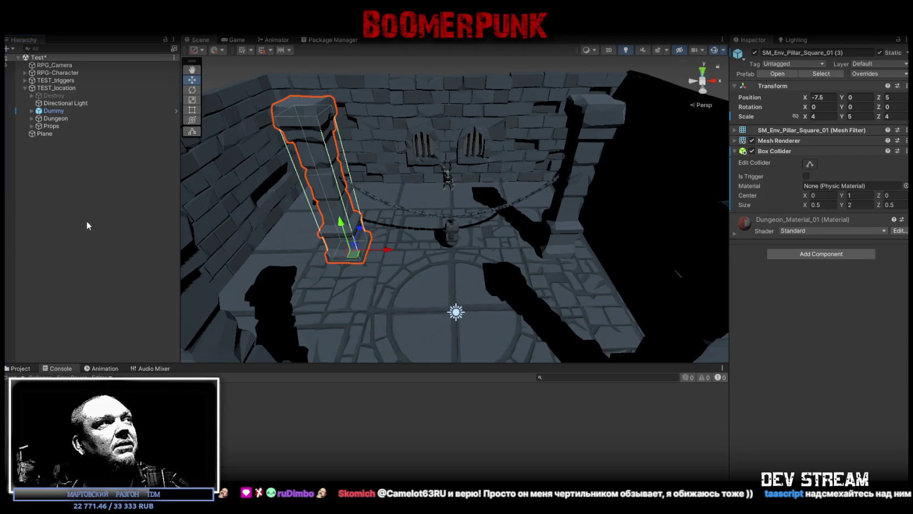
Step: Deselect the pillar, select Plane, orbit to a top-down view, and drag Plane so Dungeon expands
left_click(93, 235)
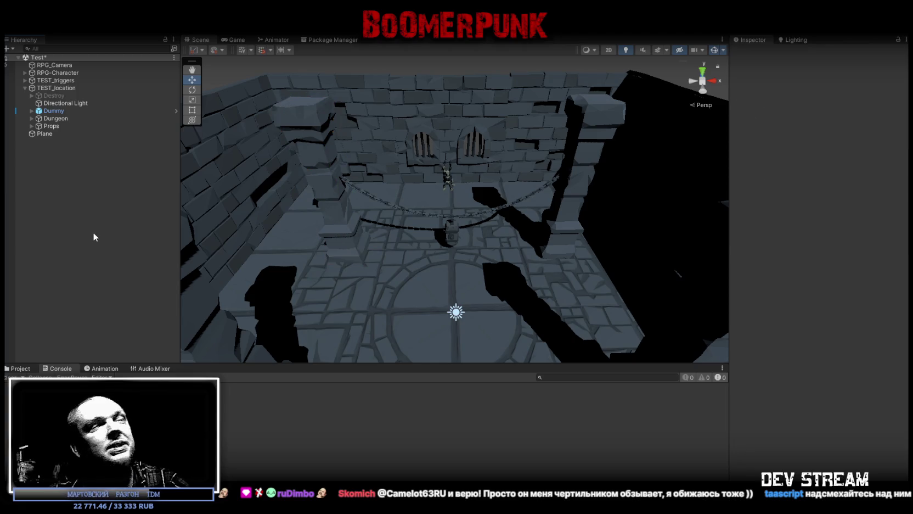
left_click(44, 134)
mouse_move(208, 202)
left_mouse_down()
mouse_move(362, 254)
mouse_move(389, 342)
mouse_move(377, 245)
mouse_move(240, 228)
mouse_move(404, 253)
mouse_move(400, 245)
mouse_move(384, 258)
mouse_move(428, 253)
left_mouse_up()
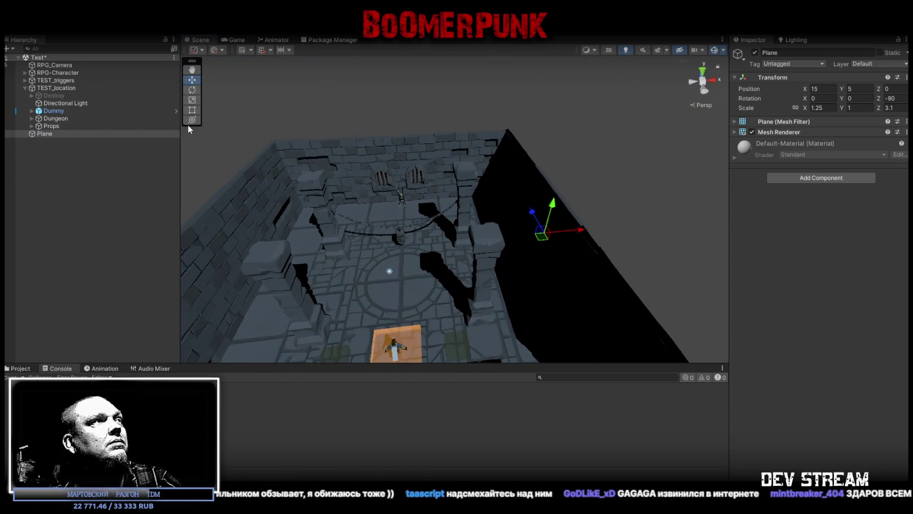
mouse_move(43, 133)
left_mouse_down()
mouse_move(49, 121)
mouse_move(61, 140)
mouse_move(29, 116)
left_mouse_up()
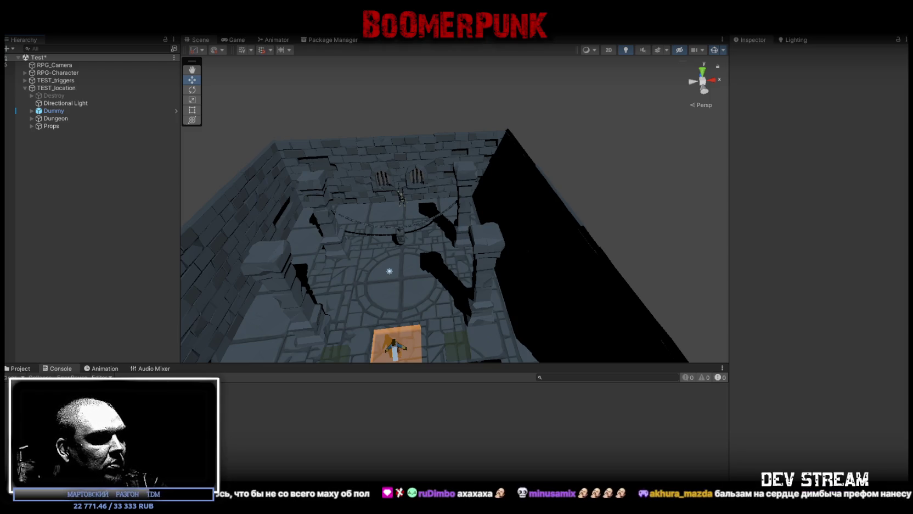
Step: Switch from the dungeon scene to the Asset Store's list of 35 free assets from the past week
key("alt+Tab")
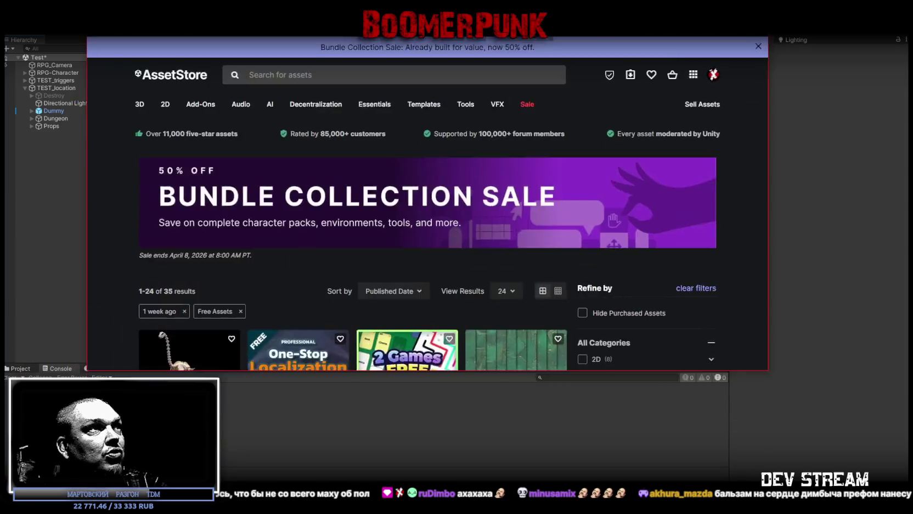
Step: Open the Skeletons Mini Set 3 page and browse its previews, ending on the fish skeleton
scroll(184, 375, "down", 2)
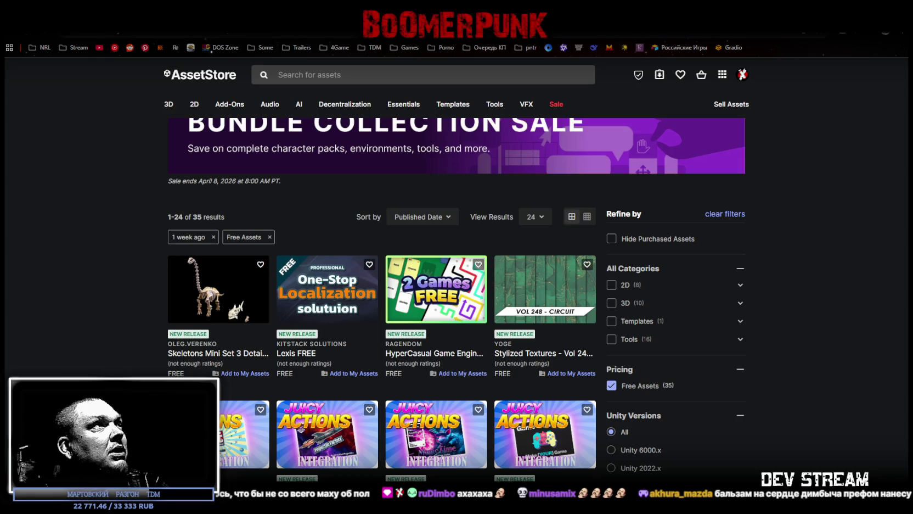
left_click(218, 290)
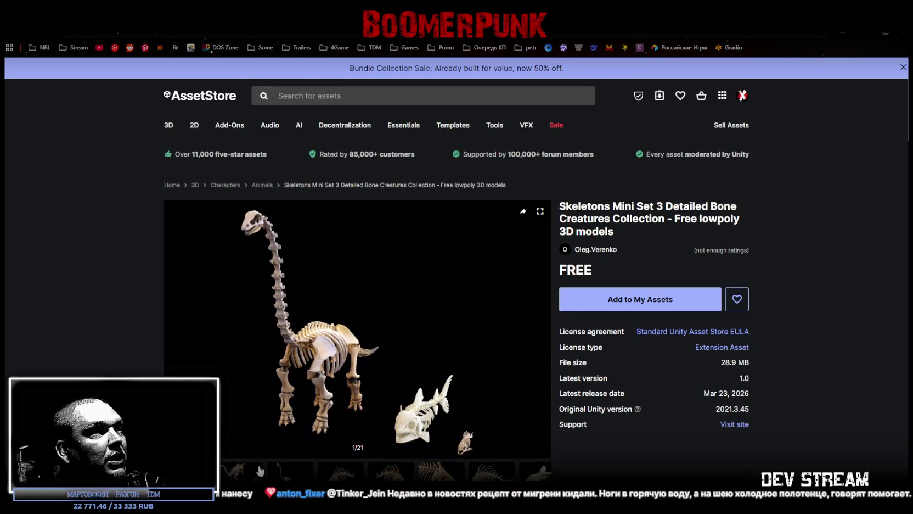
left_click(272, 470)
left_click(340, 471)
left_click(390, 471)
left_click(441, 471)
left_click(491, 471)
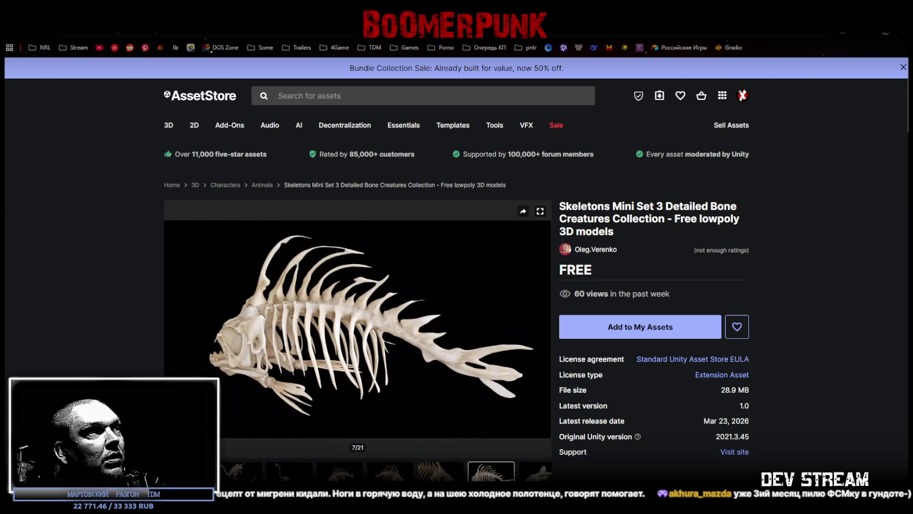
left_click(535, 471)
scroll(358, 407, "down", 2)
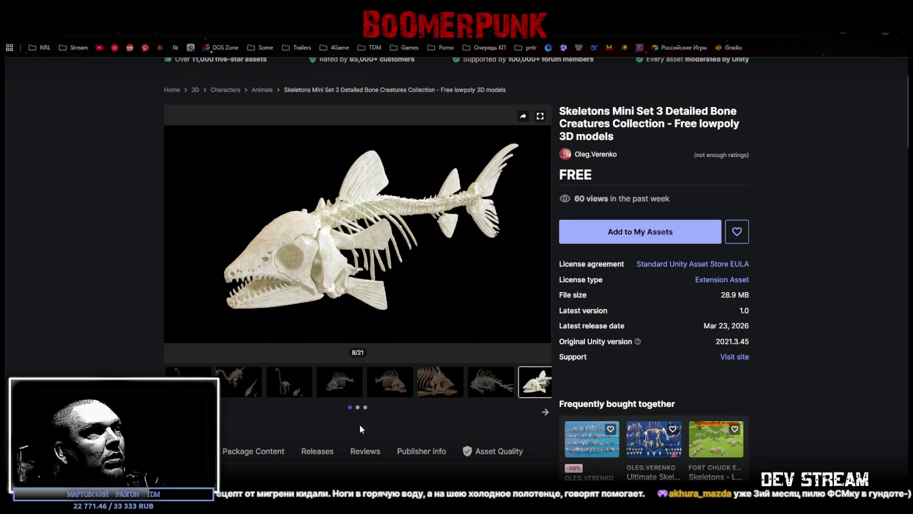
left_click(357, 408)
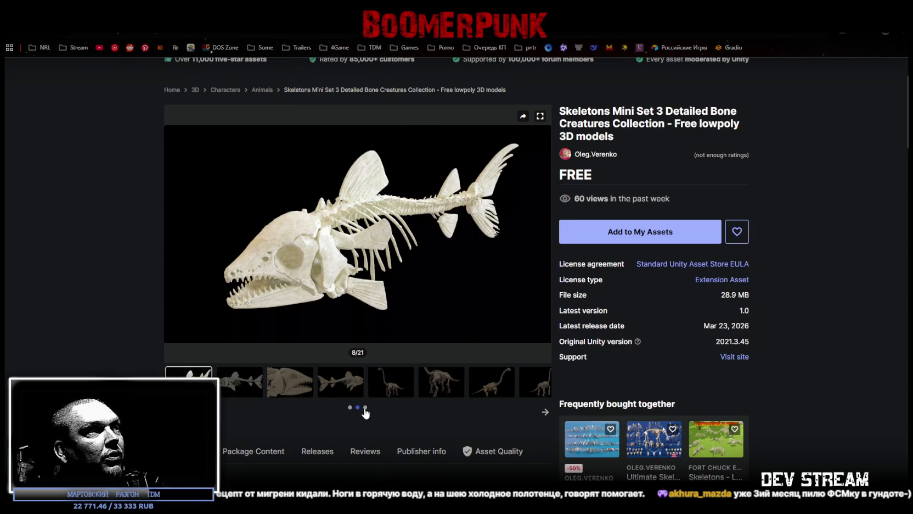
left_click(339, 381)
scroll(535, 258, "up", 1)
Step: Add the Skeletons Mini Set 3 pack to My Assets, accepting the terms, and return to results
left_click(636, 262)
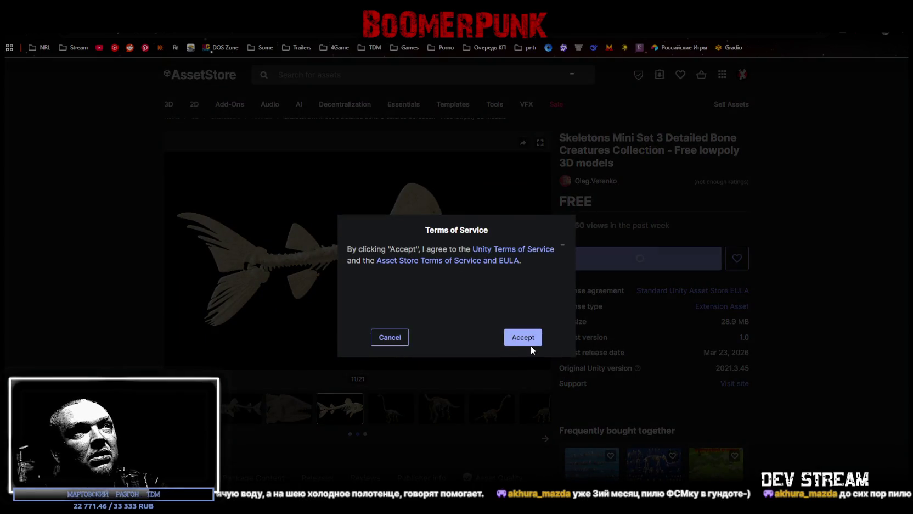
left_click(527, 341)
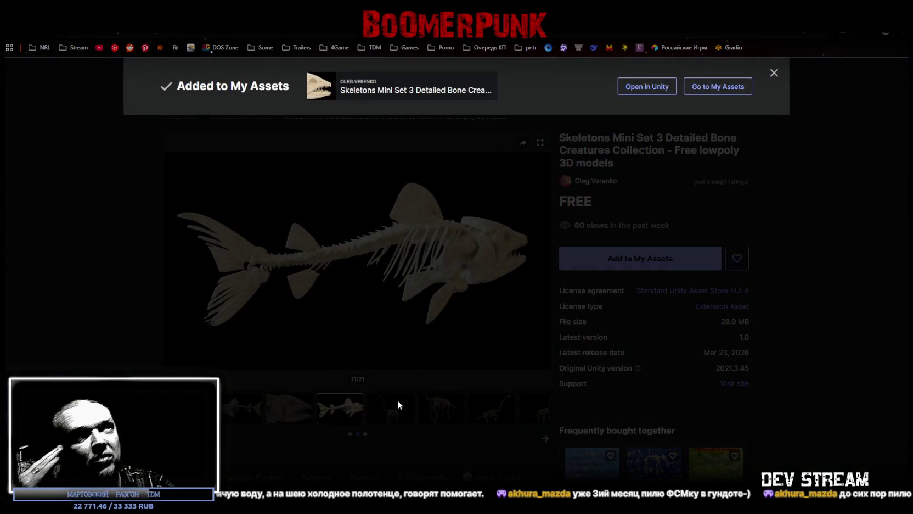
left_click(401, 421)
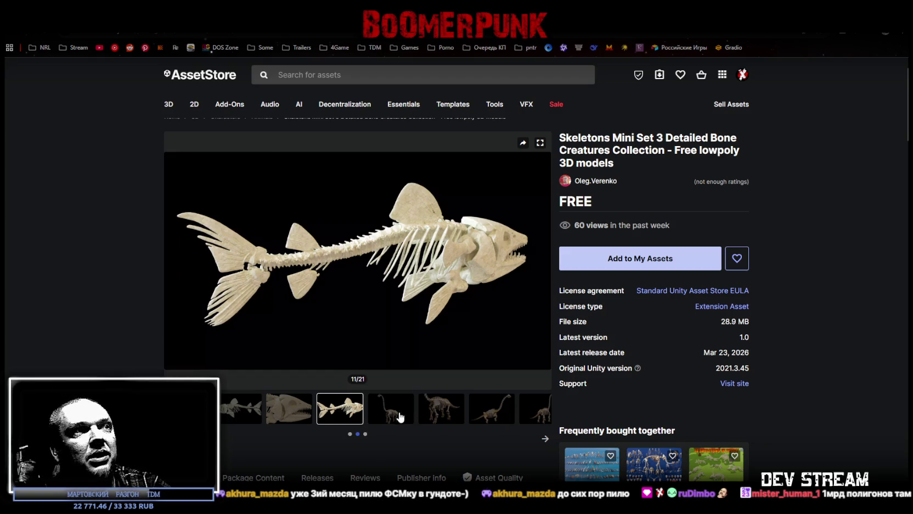
left_click(400, 416)
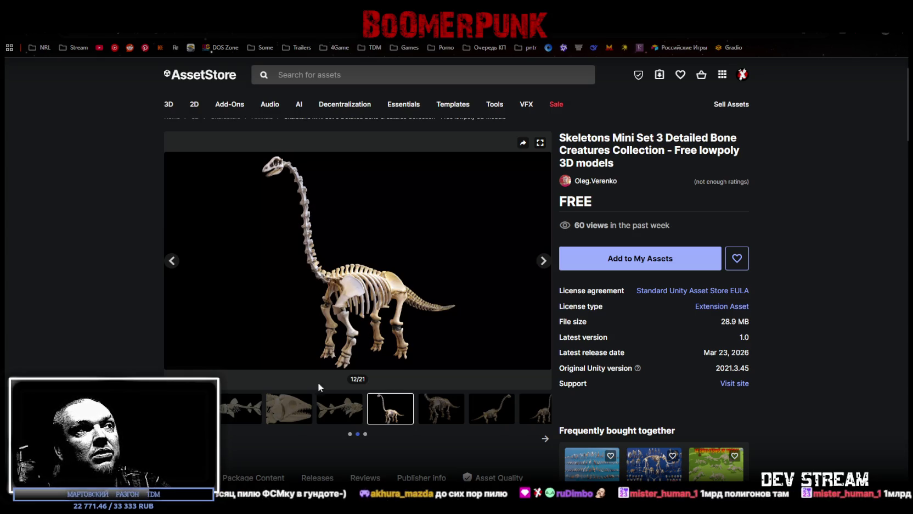
left_click(340, 412)
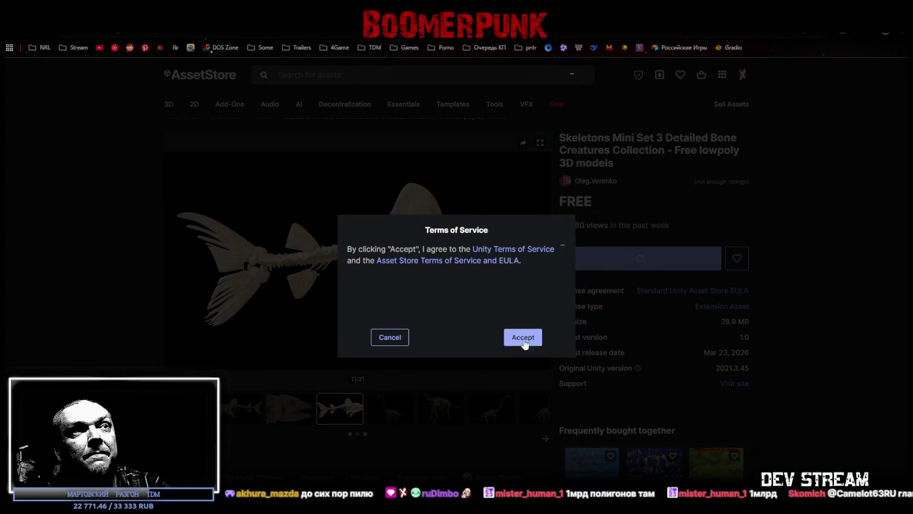
left_click(518, 335)
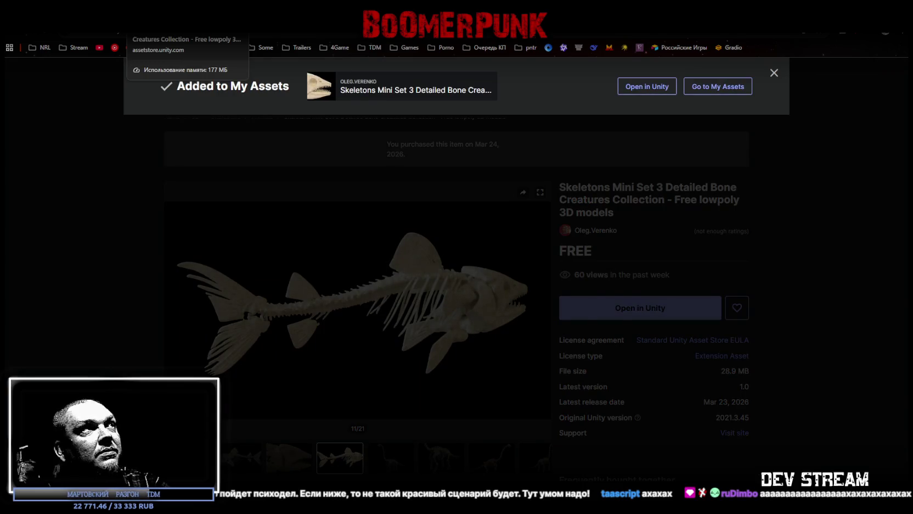
key("ctrl+w")
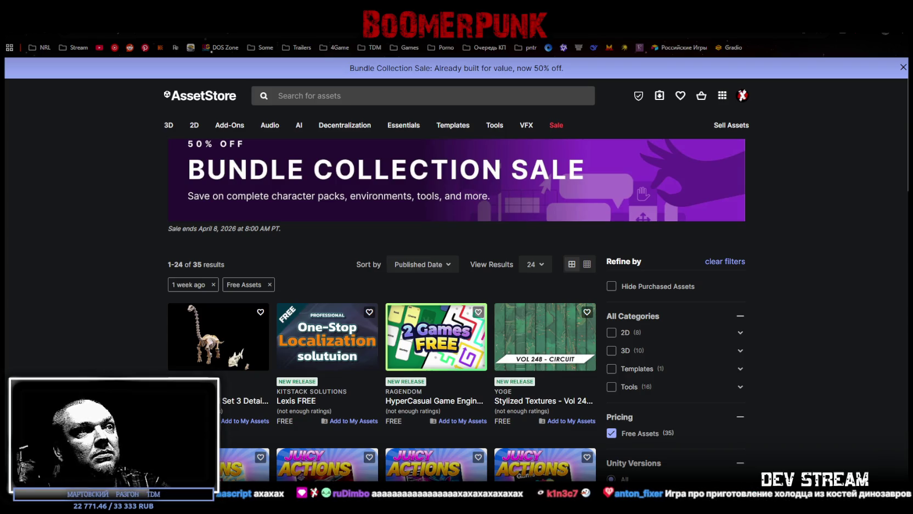
Step: Flip through the Lexis FREE and HyperCasual Game Engine galleries, ending on Stylized Textures Vol 248 - Circuit
scroll(509, 356, "down", 1)
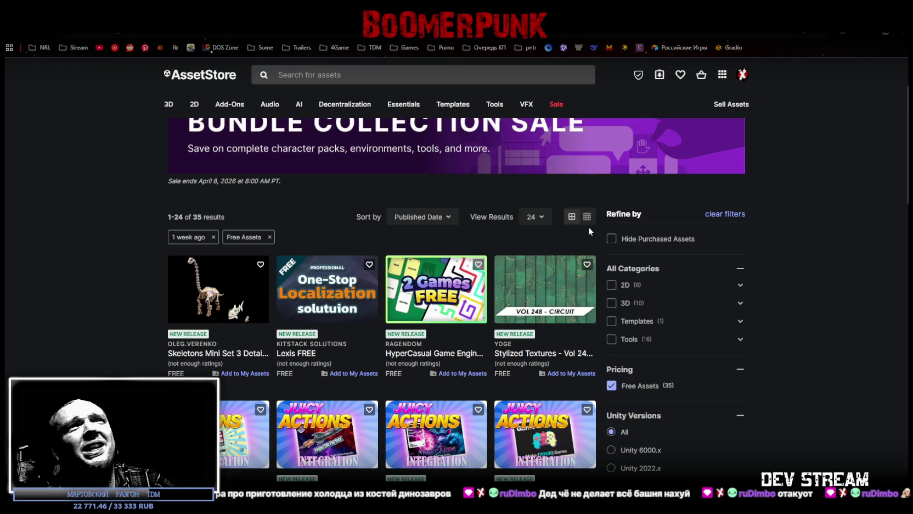
key("alt+Left")
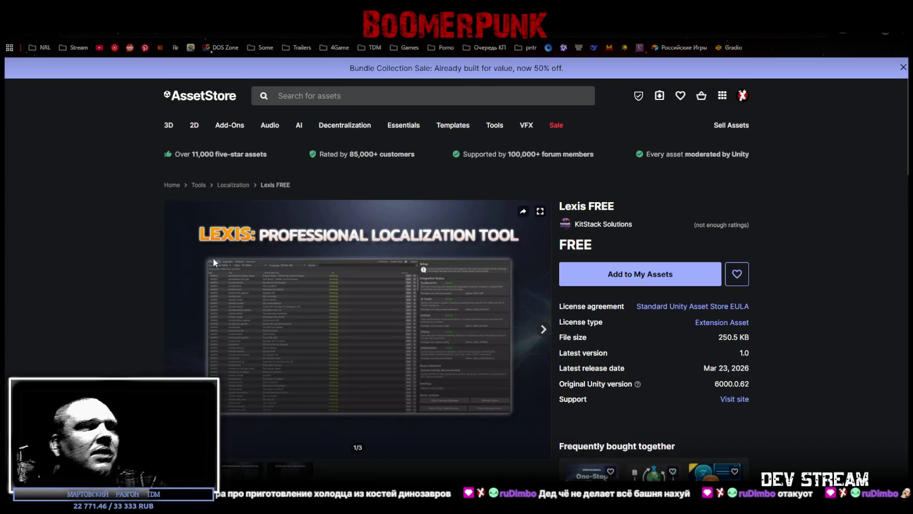
left_click(262, 473)
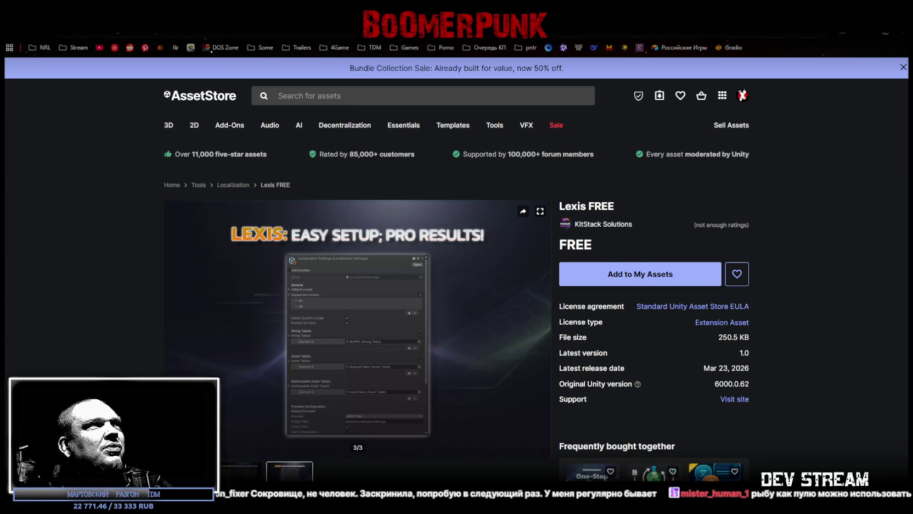
key("alt+Left")
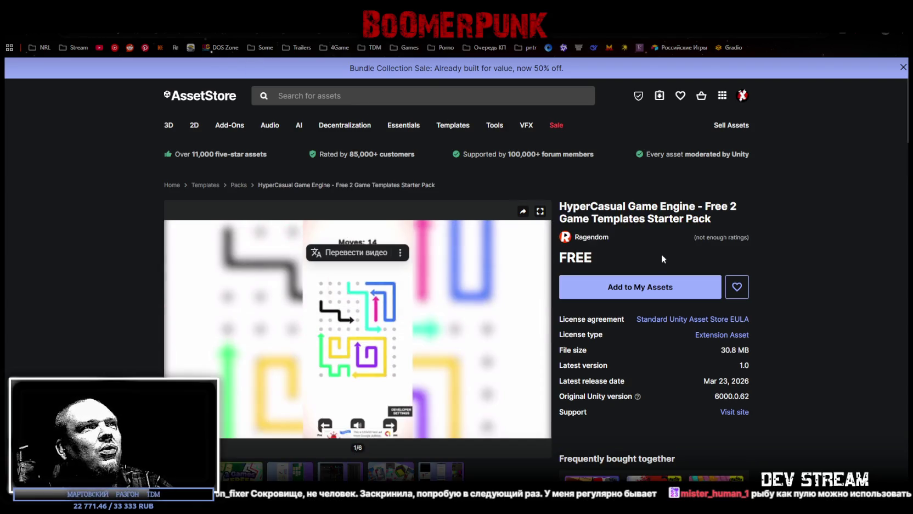
key("Right")
key("Right")
key("Right")
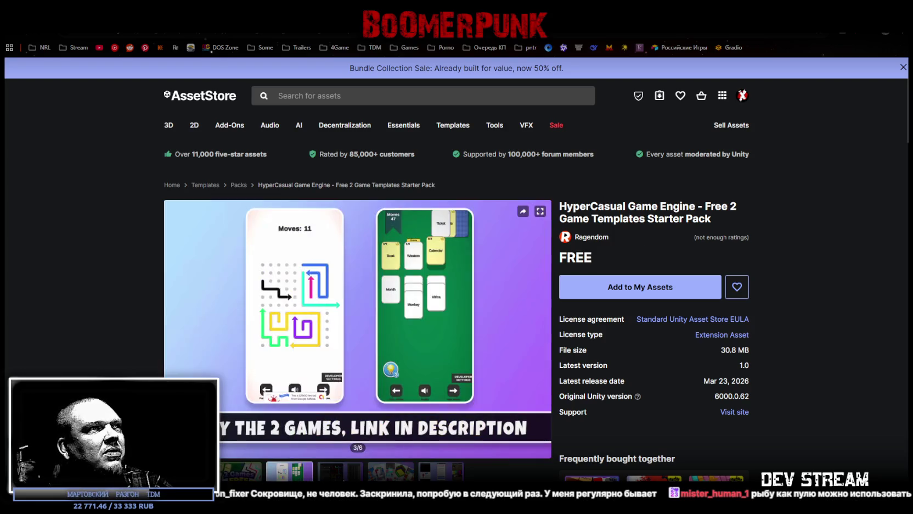
key("alt+Left")
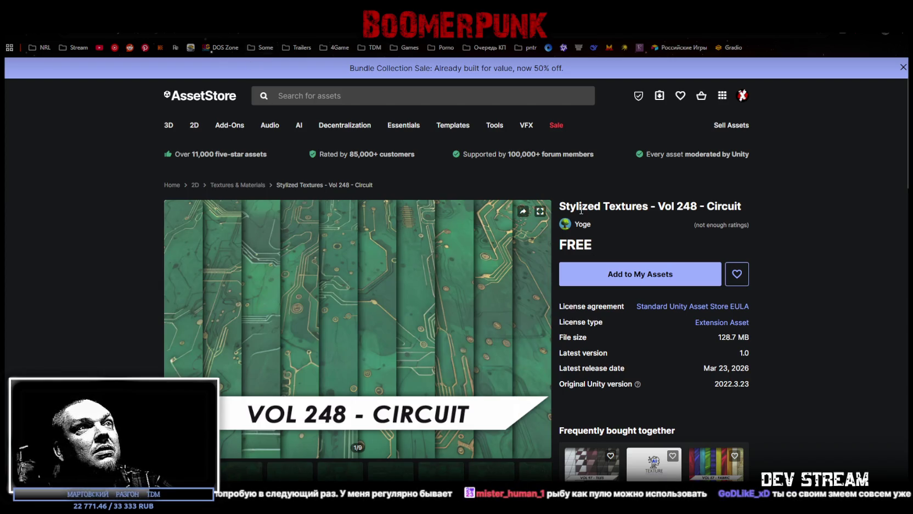
Step: Page through the Stylized Textures Vol 248 - Circuit preview images
scroll(435, 312, "down", 1)
left_click(236, 429)
left_click(299, 438)
left_click(346, 438)
left_click(389, 440)
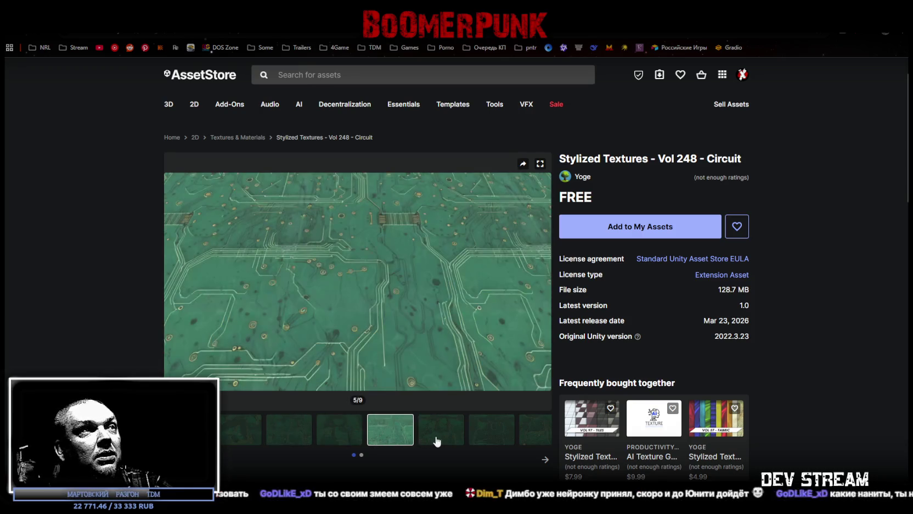
left_click(438, 440)
Step: Add the Circuit texture pack to My Assets, accepting the terms of service and closing the confirmation
left_click(610, 234)
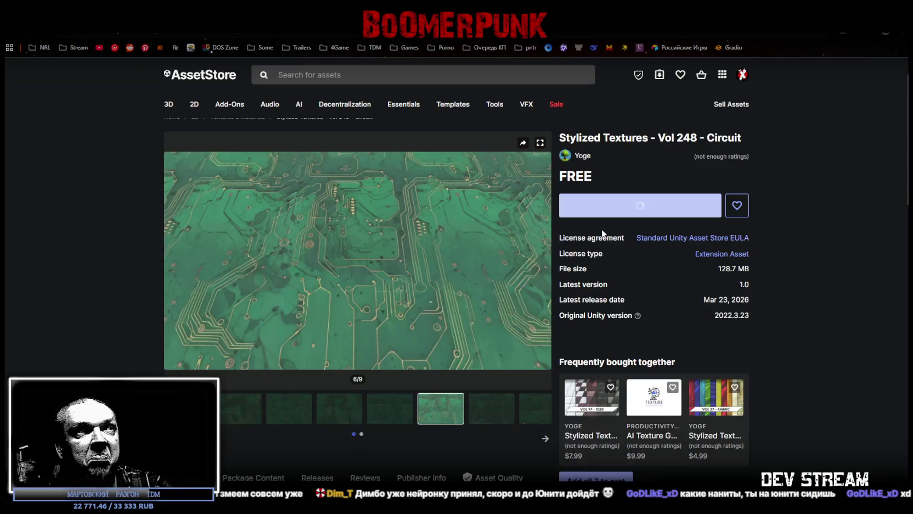
left_click(523, 341)
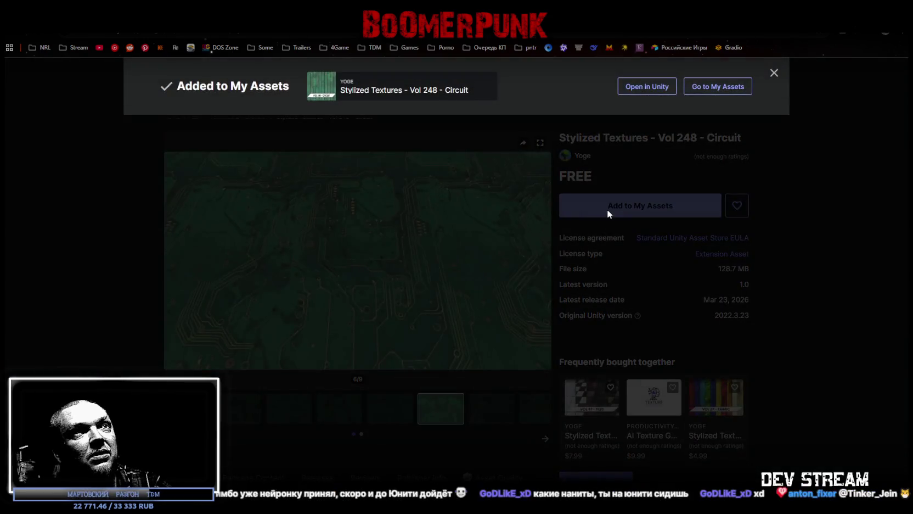
left_click(607, 209)
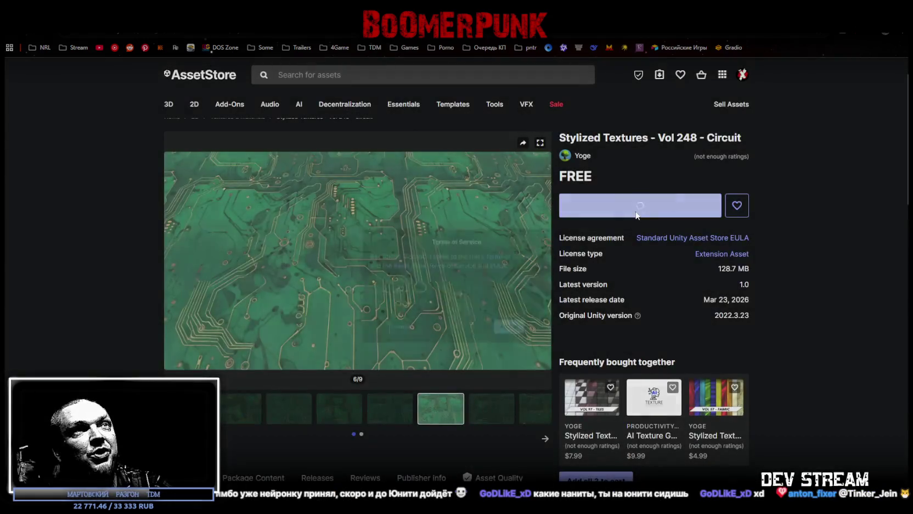
left_click(528, 342)
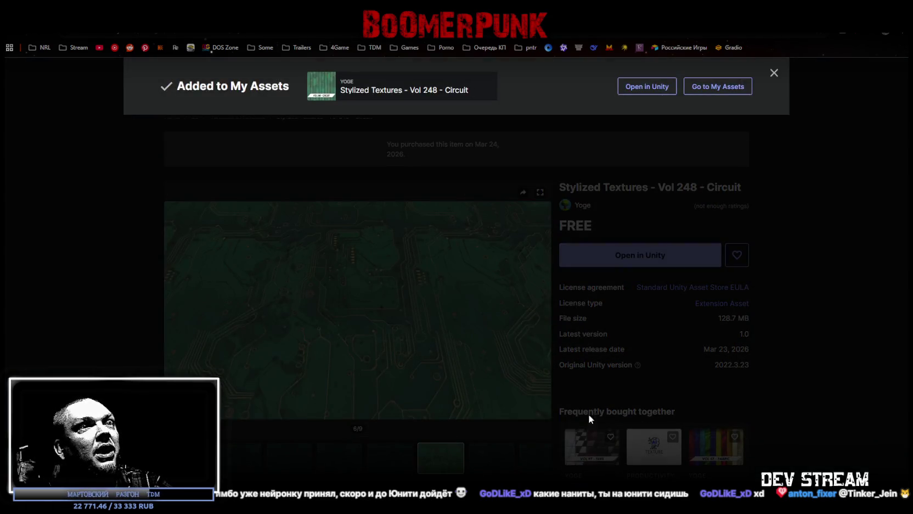
left_click(803, 397)
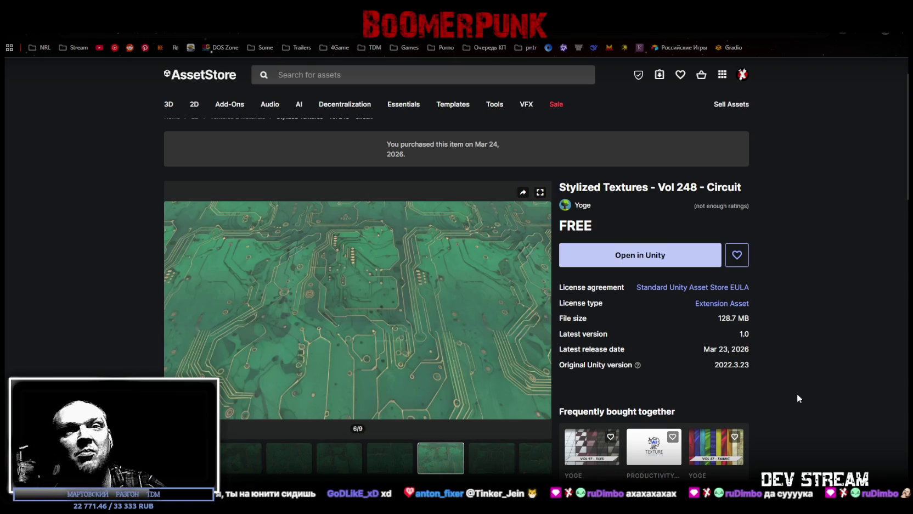
scroll(500, 308, "down", 1)
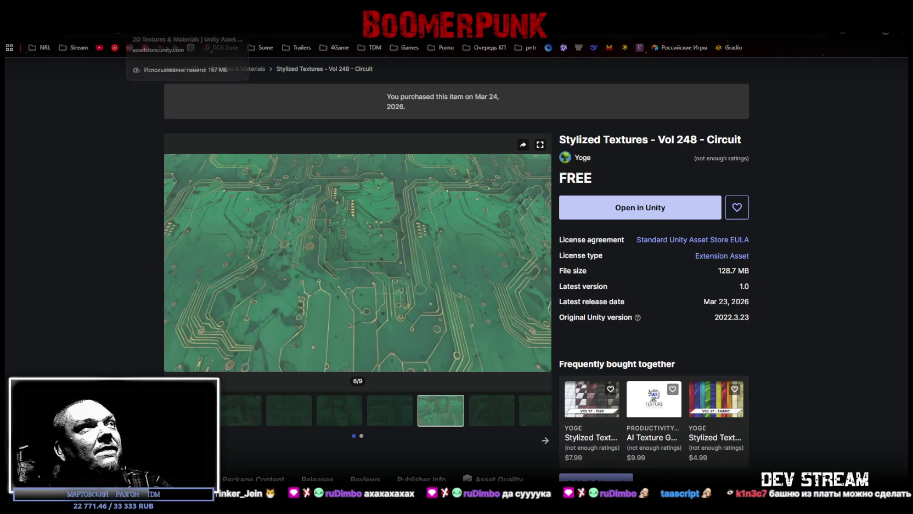
left_click(274, 22)
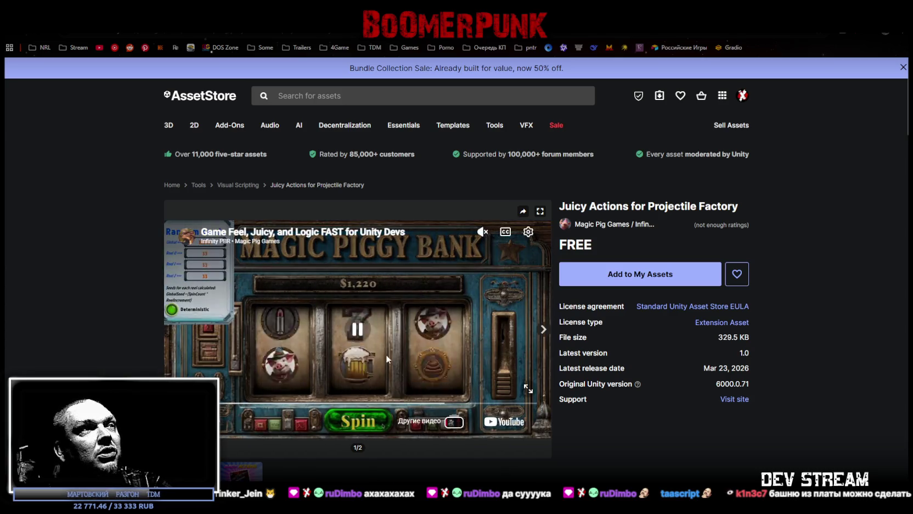
Step: Watch the Juicy Actions for Projectile Factory preview video, then move to the Magic Time page
scroll(387, 359, "down", 1)
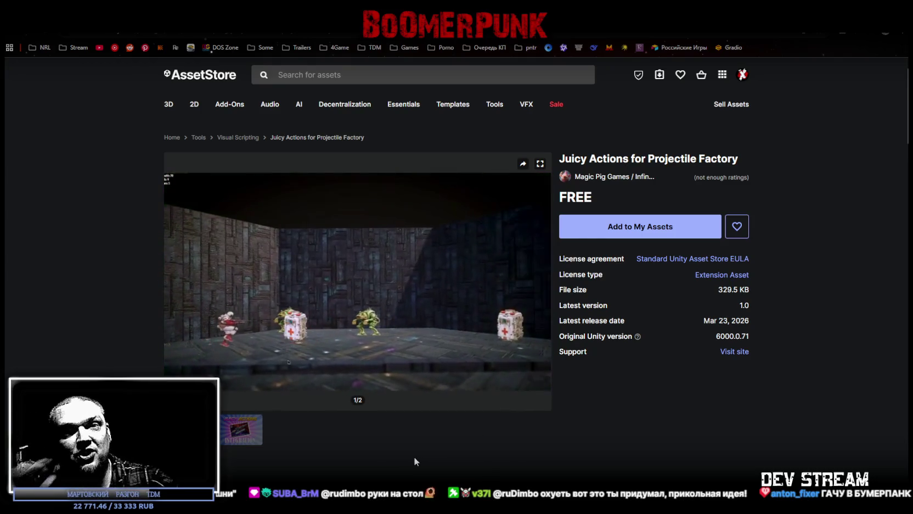
mouse_move(392, 237)
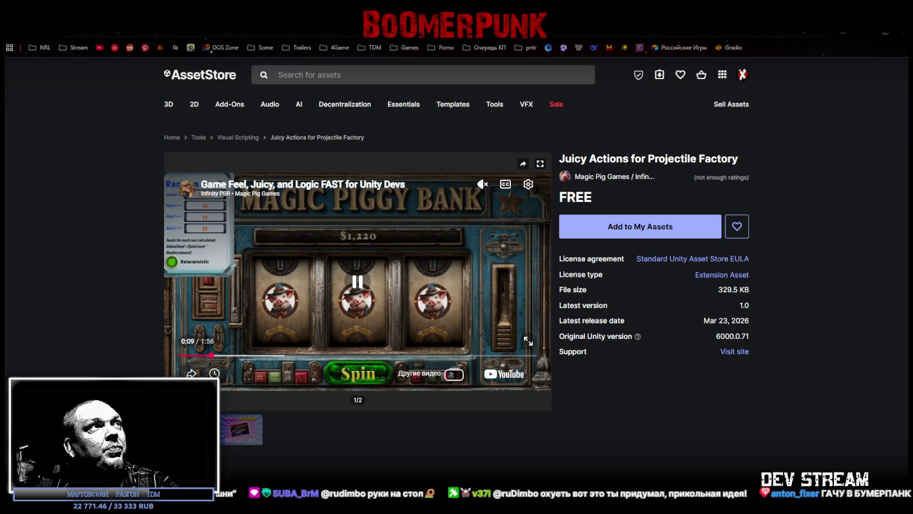
key("ctrl+Tab")
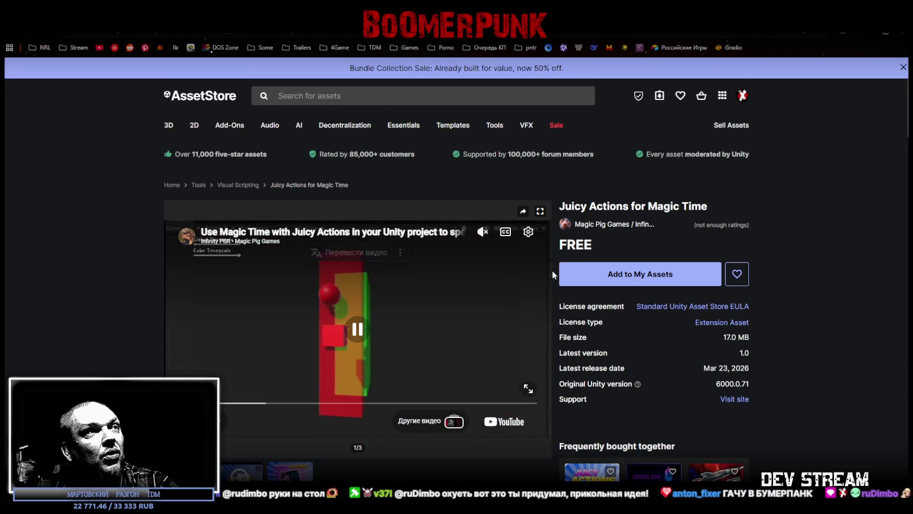
Step: Scrub the Magic Time and Game Modules 4 preview videos, then go back to the free-assets results
left_click_drag(590, 206, 679, 206)
mouse_move(360, 357)
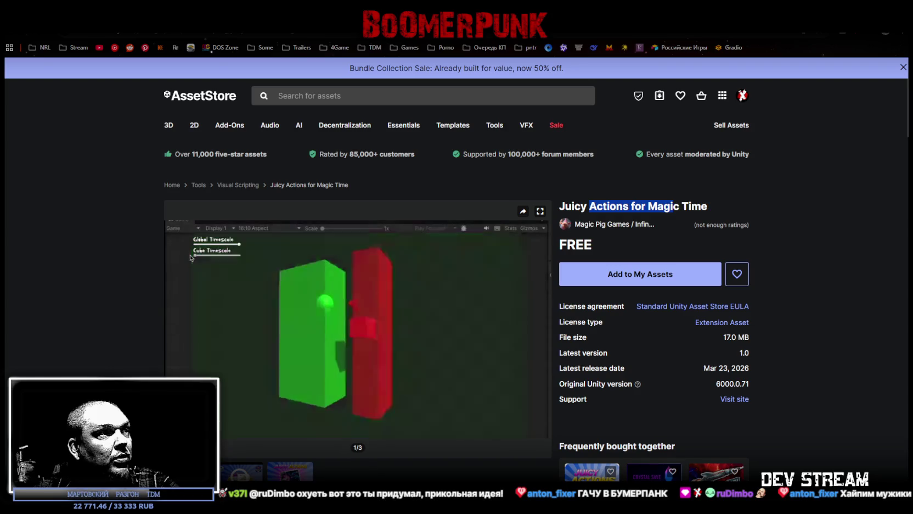
mouse_move(327, 301)
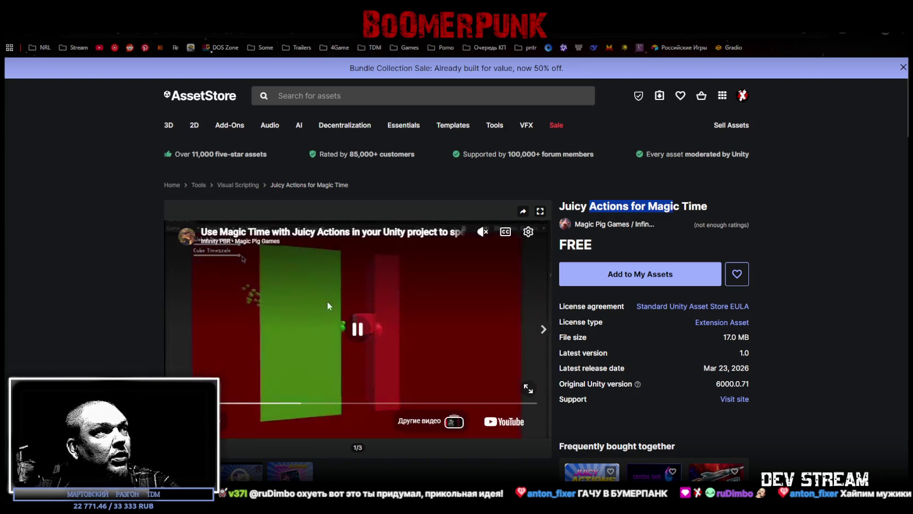
left_click(273, 403)
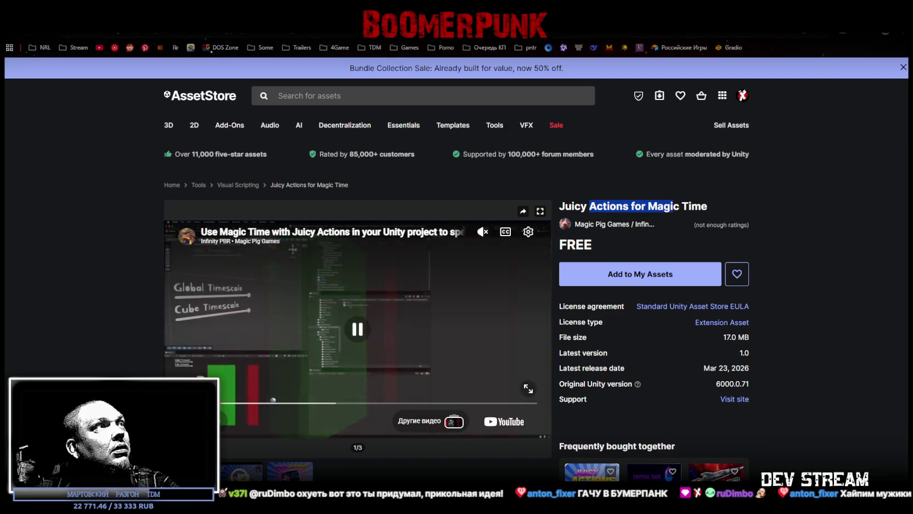
key("alt+Left")
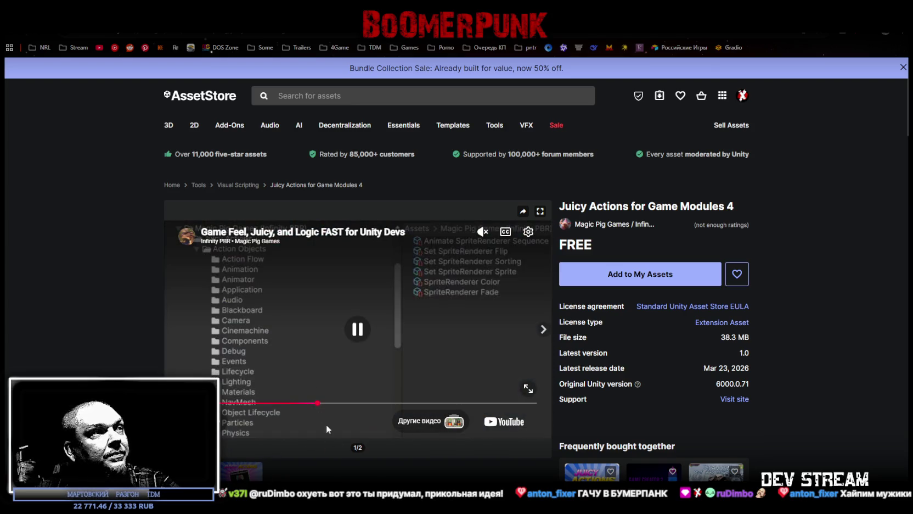
left_click(371, 417)
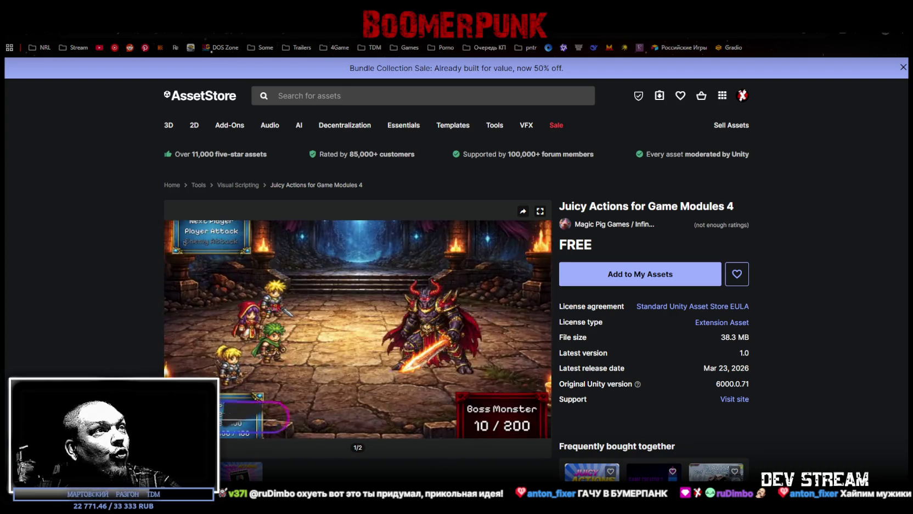
mouse_move(527, 388)
key("alt+Left")
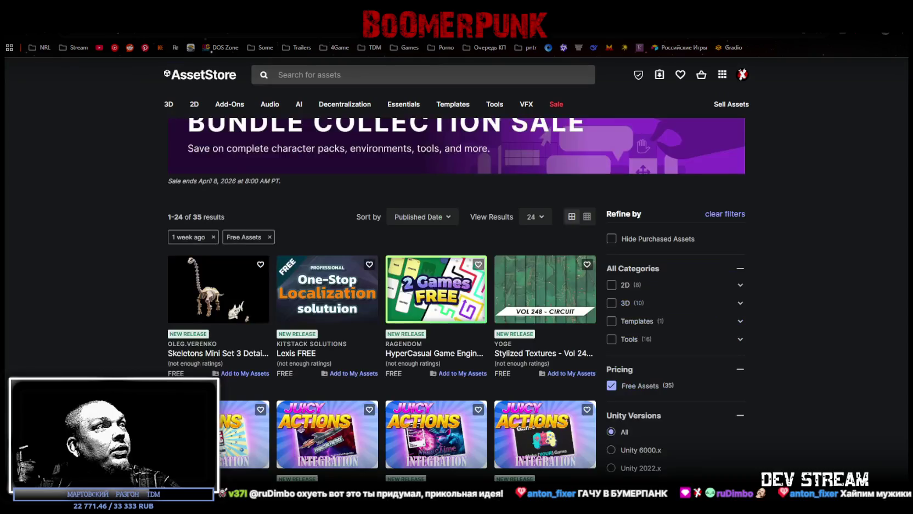
Step: Scroll down the free-assets results and open the Low-Poly Sci-Fi Pack by Floreswa
scroll(449, 272, "down", 3)
scroll(449, 272, "down", 5)
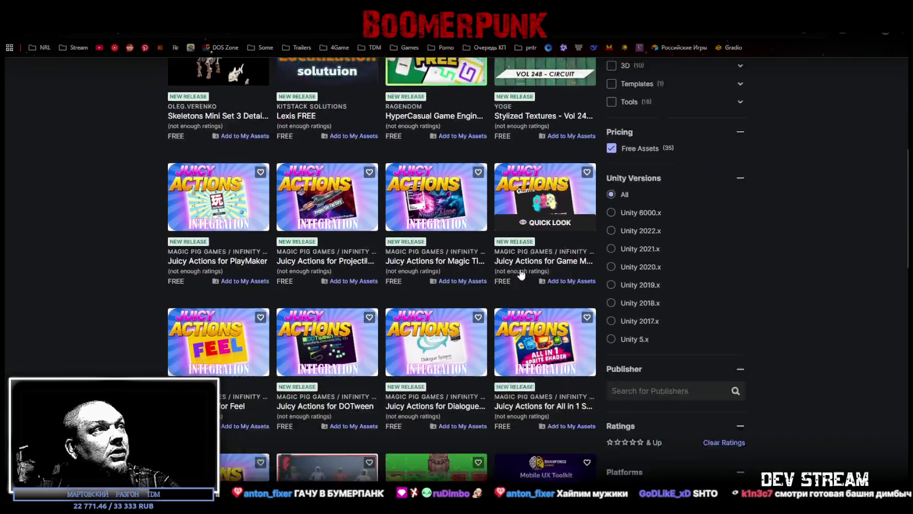
scroll(293, 365, "down", 2)
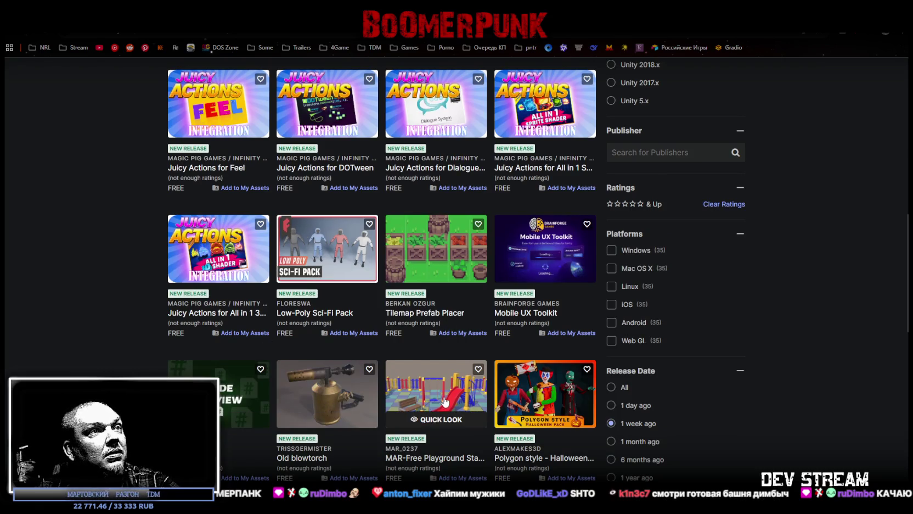
scroll(442, 398, "down", 3)
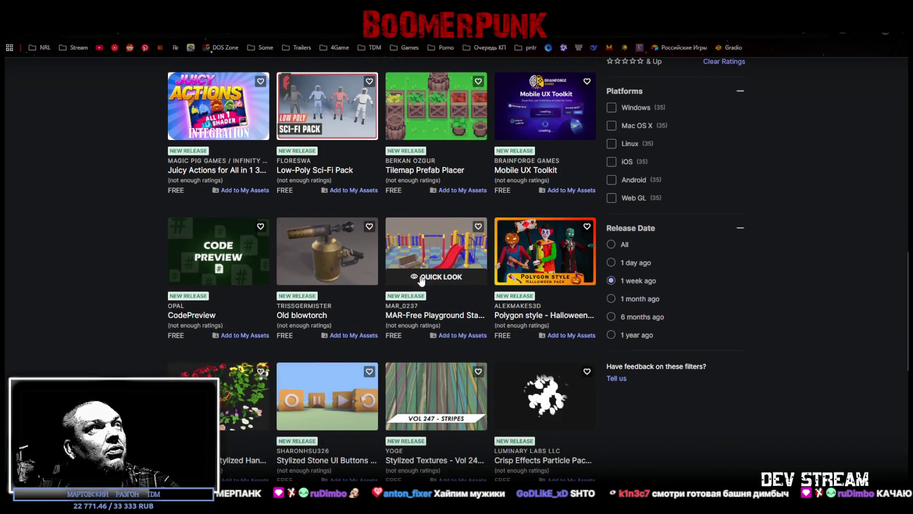
scroll(420, 283, "up", 1)
scroll(418, 288, "down", 3)
scroll(414, 301, "up", 2)
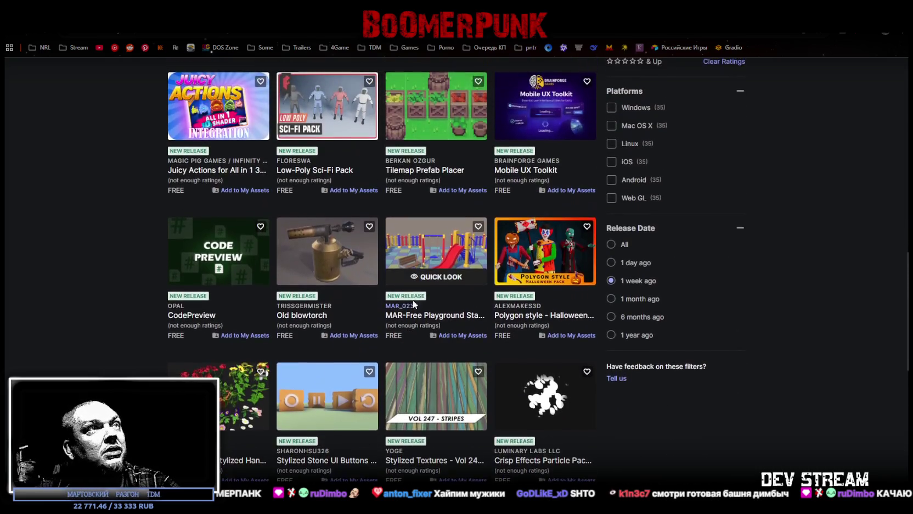
left_click(327, 106)
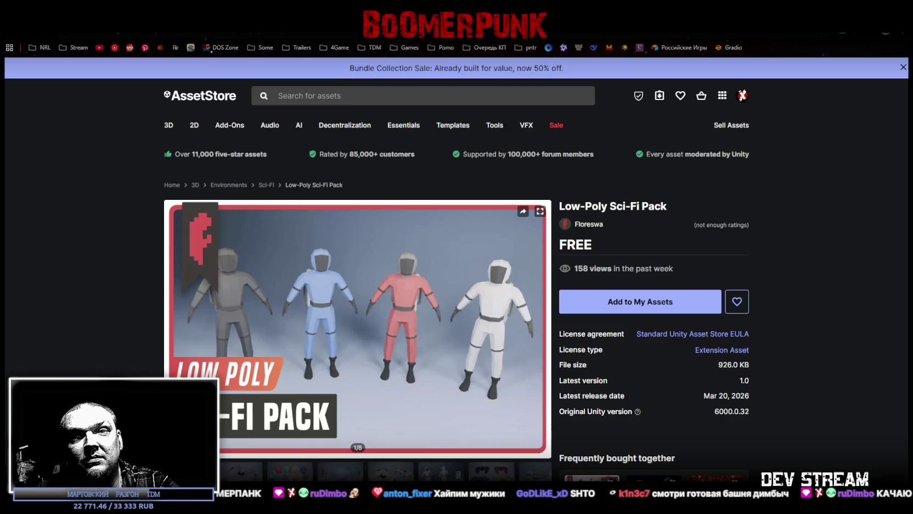
Step: Click through the spaceship, orb and container previews, ending on the crystals image (3 of 8)
scroll(145, 218, "down", 1)
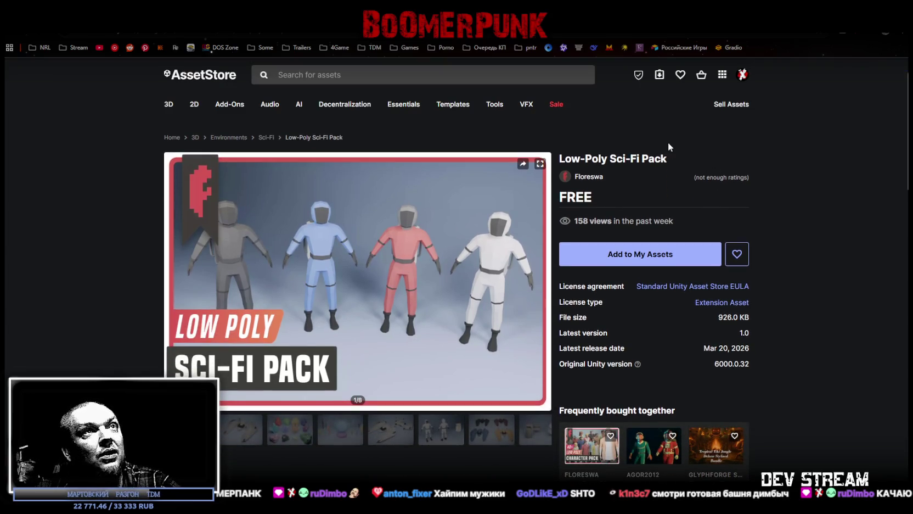
left_click(236, 442)
left_click(295, 435)
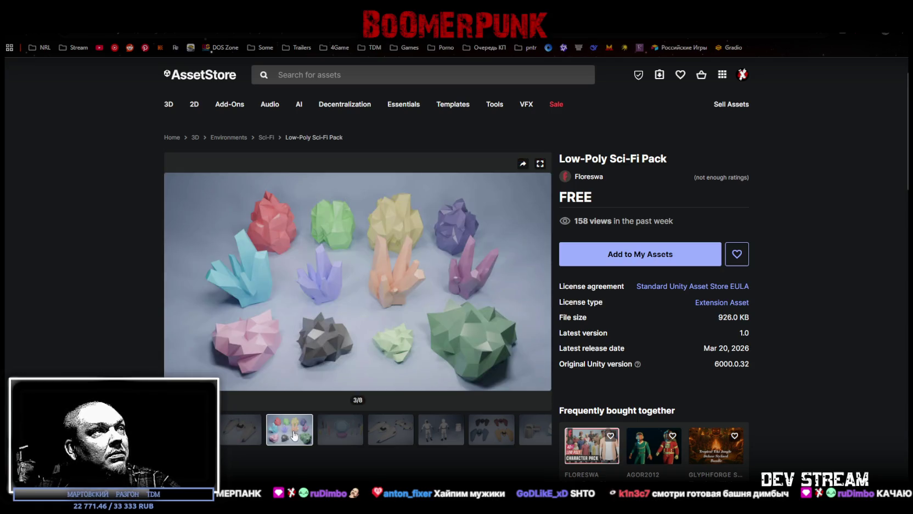
left_click(345, 434)
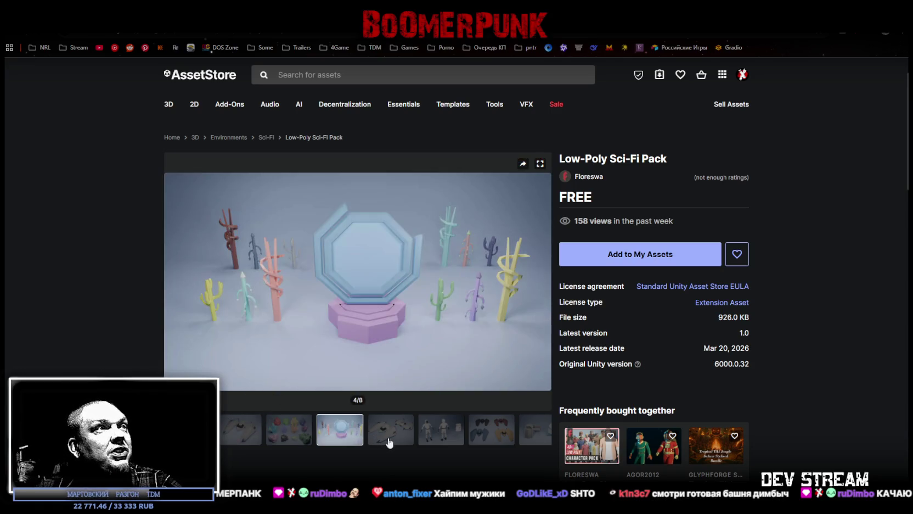
left_click(393, 440)
left_click(339, 438)
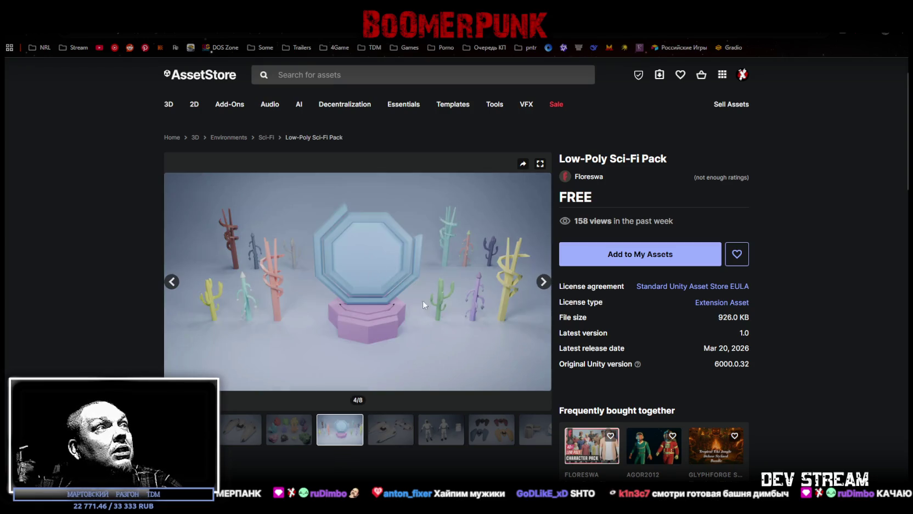
left_click(393, 437)
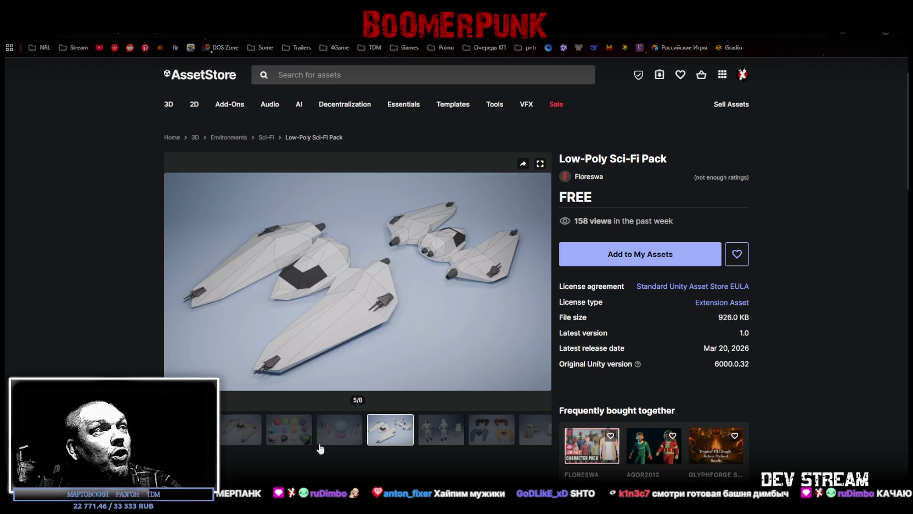
left_click(339, 431)
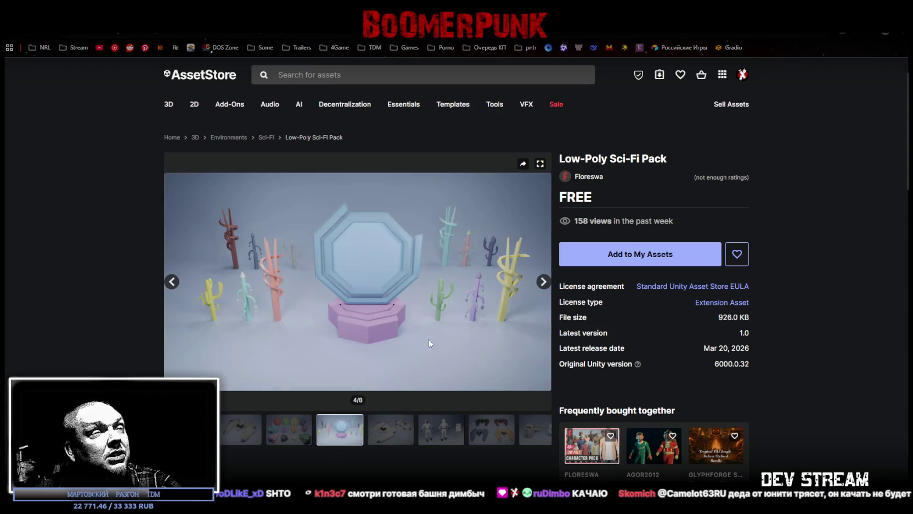
left_click(489, 431)
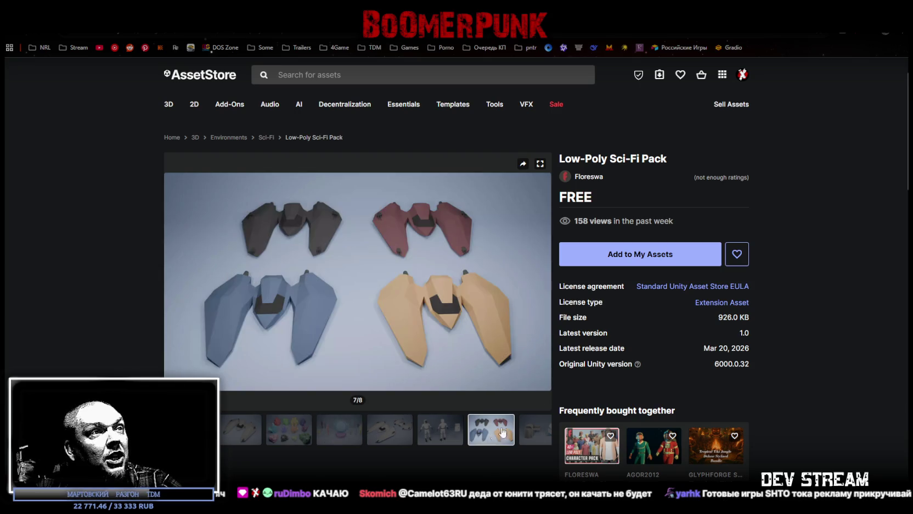
left_click(533, 432)
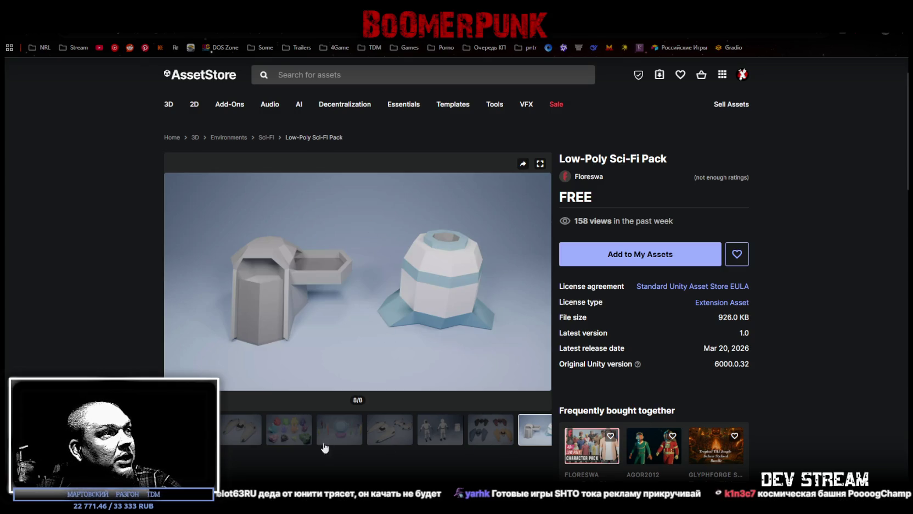
left_click(291, 435)
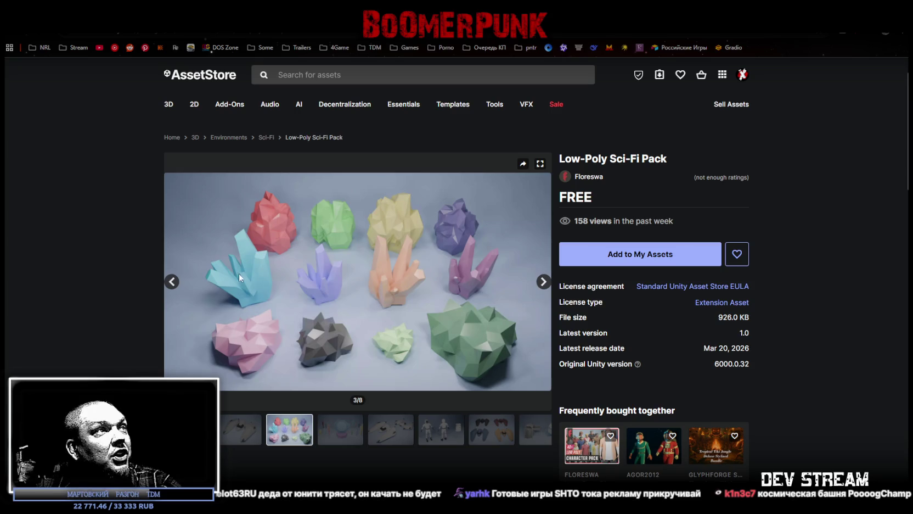
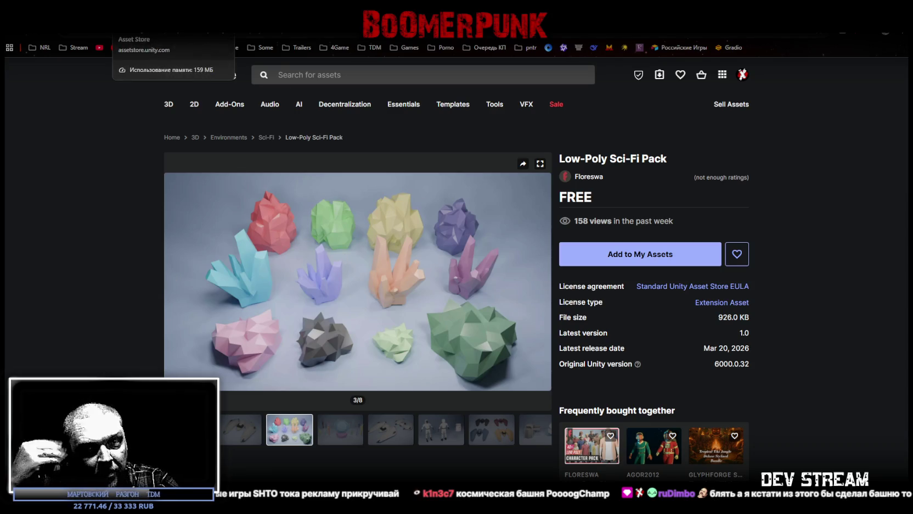
Step: Switch to the Tilemap Prefab Placer page and flip between its screenshot and preview video
left_click(165, 28)
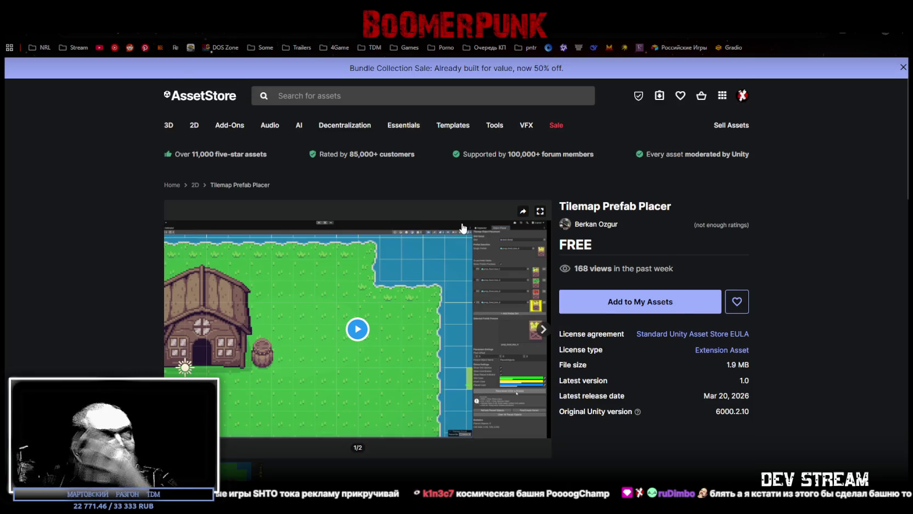
left_click(241, 471)
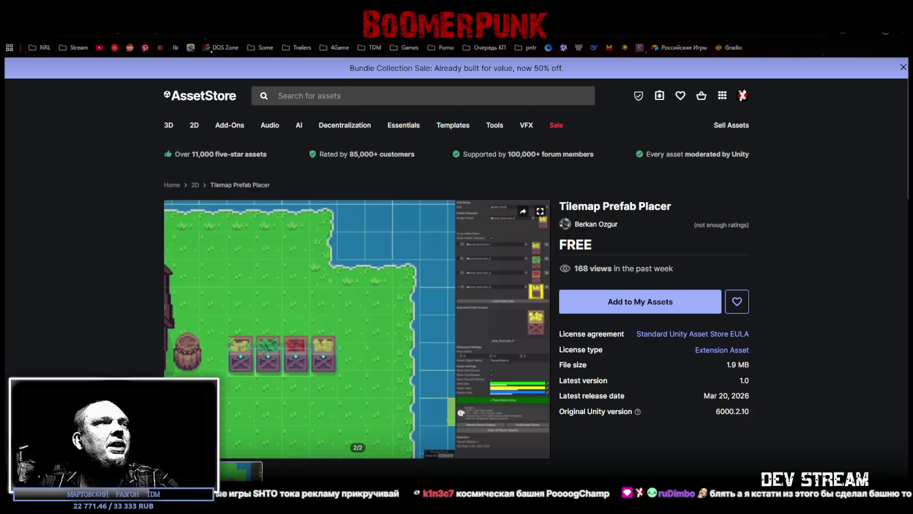
left_click(187, 471)
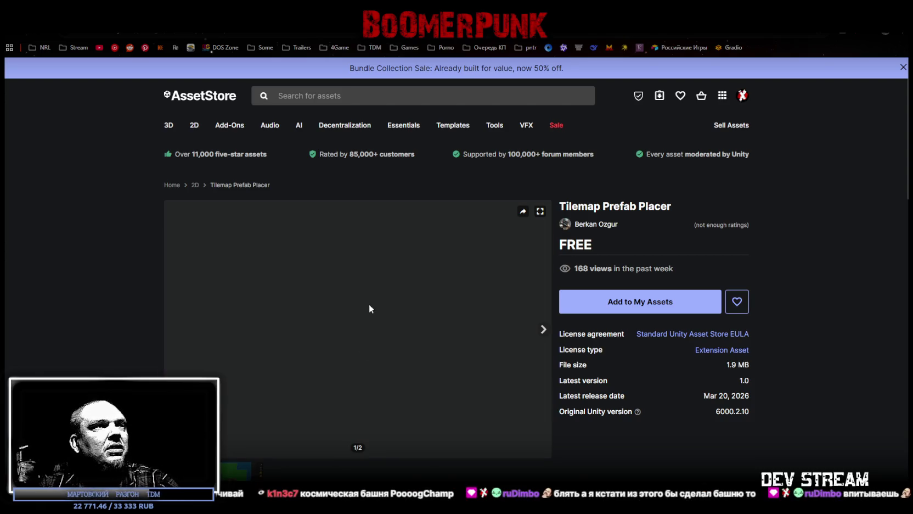
Step: Play the Tilemap preview video and skip ahead to about 0:16
left_click(358, 331)
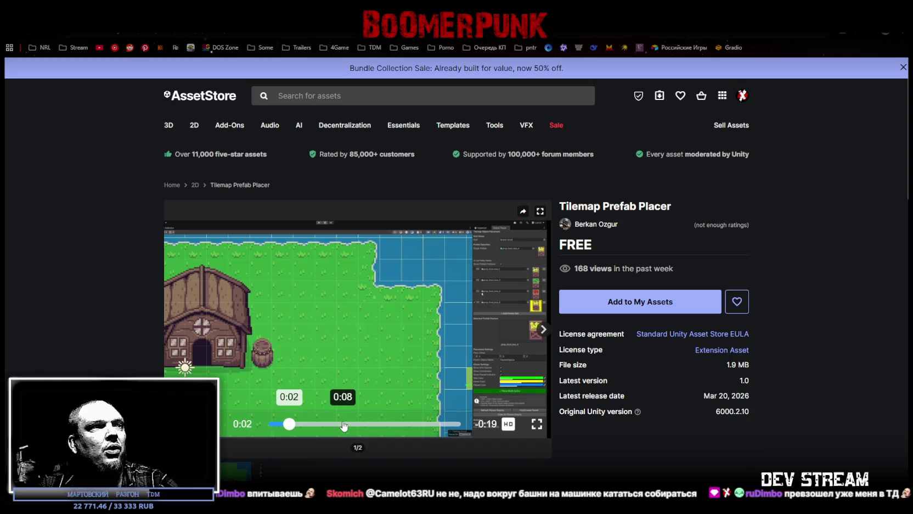
left_click(350, 424)
left_click(389, 427)
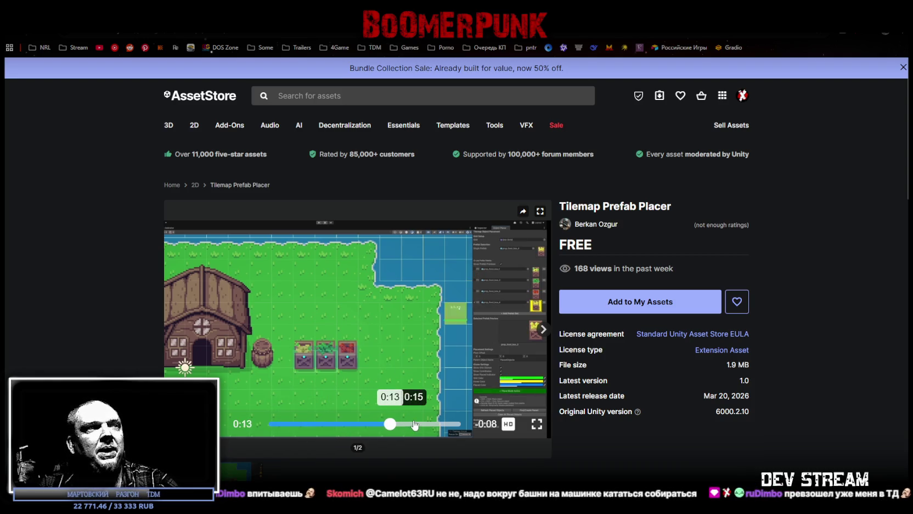
left_click(424, 423)
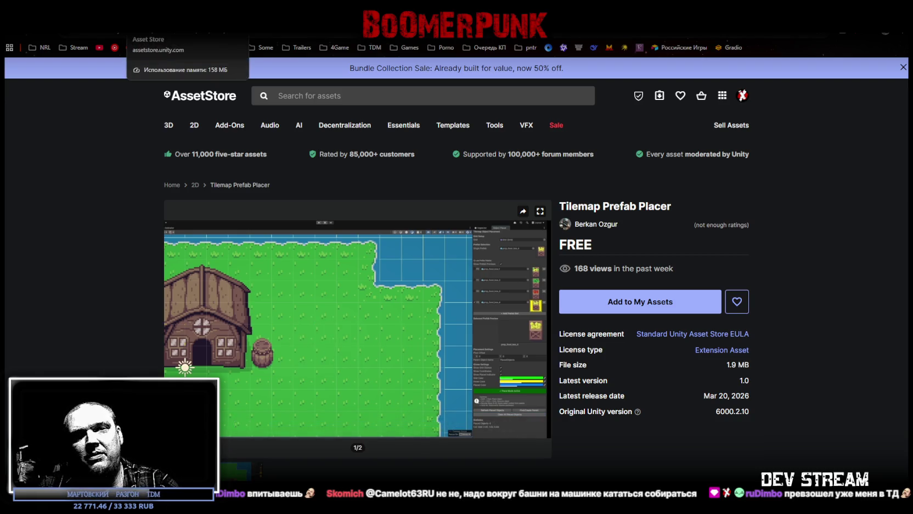
key("ctrl+Tab")
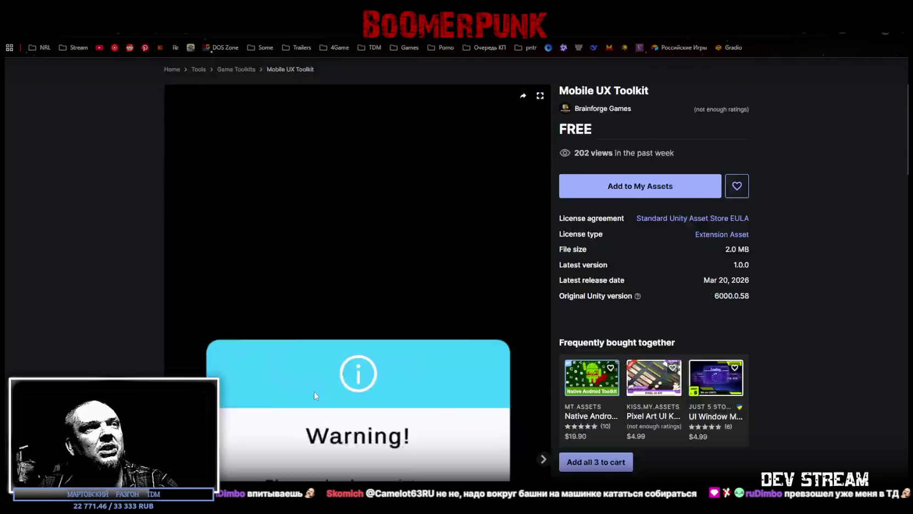
Step: Browse the CodePreview and Old blowtorch gallery images
key("ctrl+Tab")
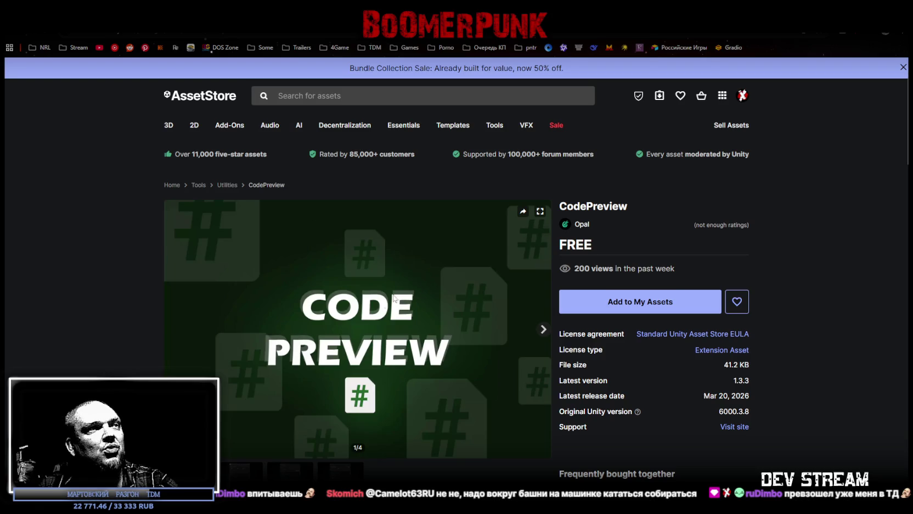
key("Right")
key("Right")
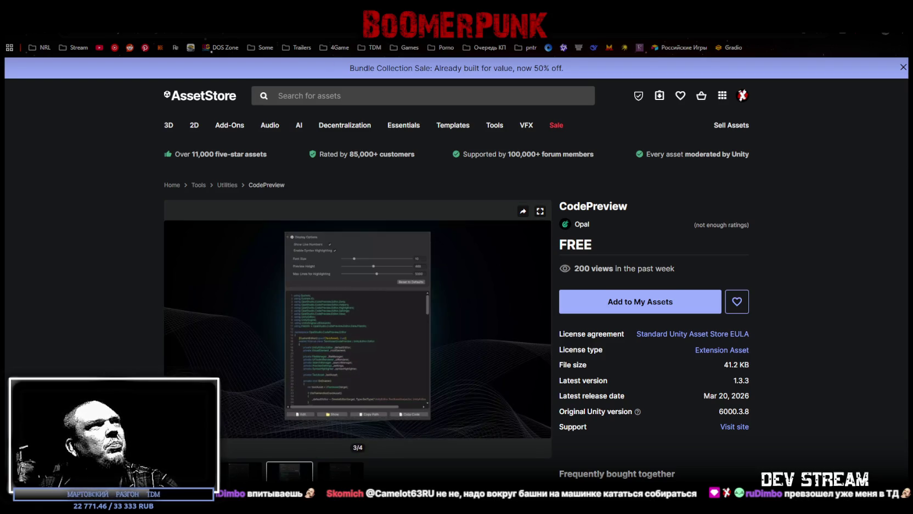
key("ctrl+Tab")
key("Right")
key("Right")
key("Right")
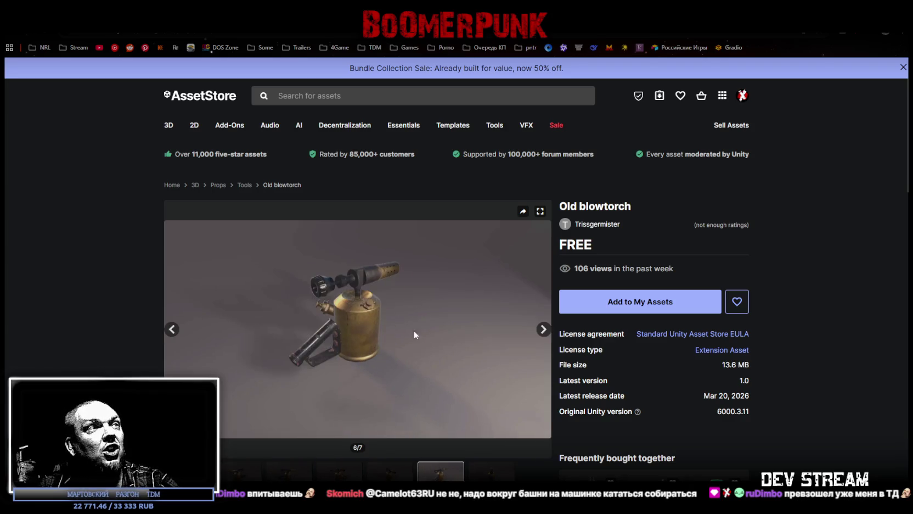
key("Left")
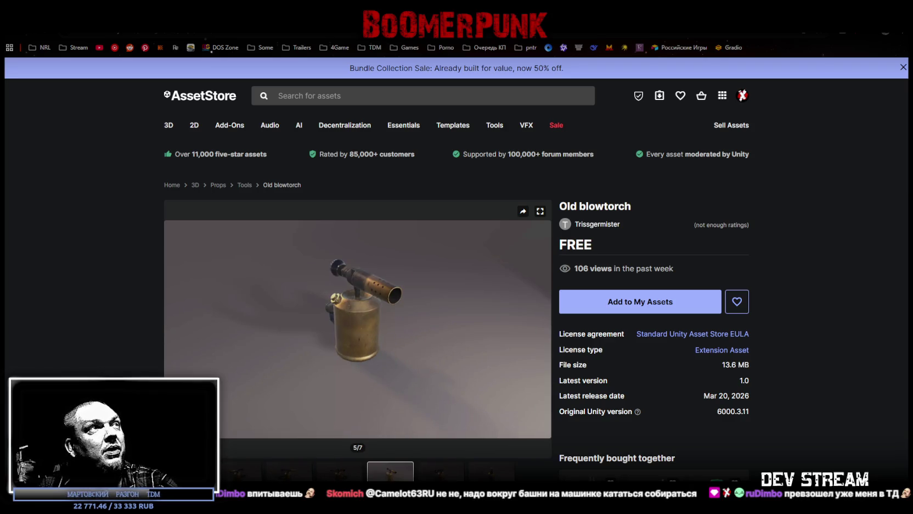
Step: Close finished tabs and flip through the MAR-Free Playground Starter Pack gallery images
key("ctrl+w")
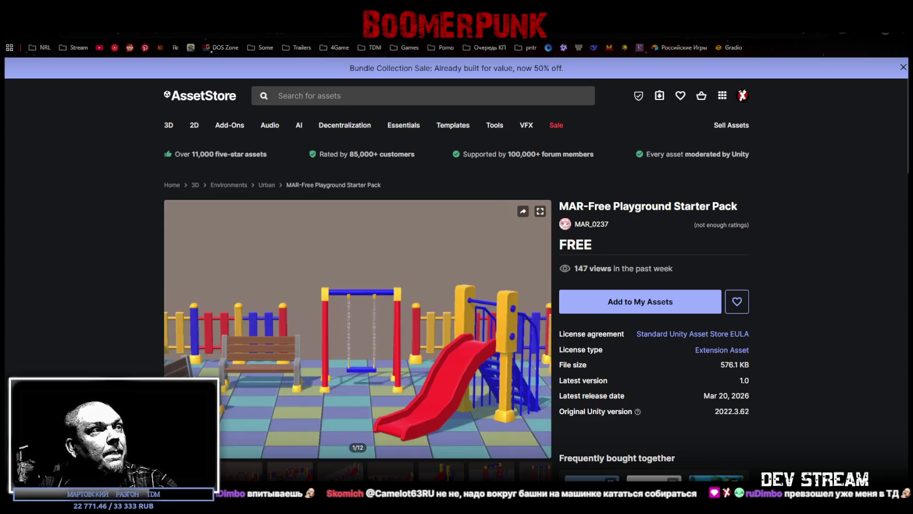
key("Right")
key("Right")
key("Right")
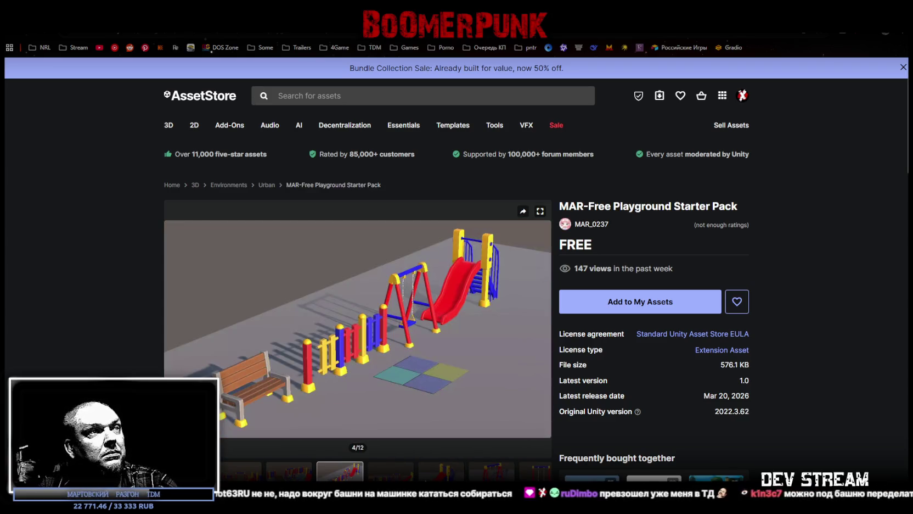
key("Right")
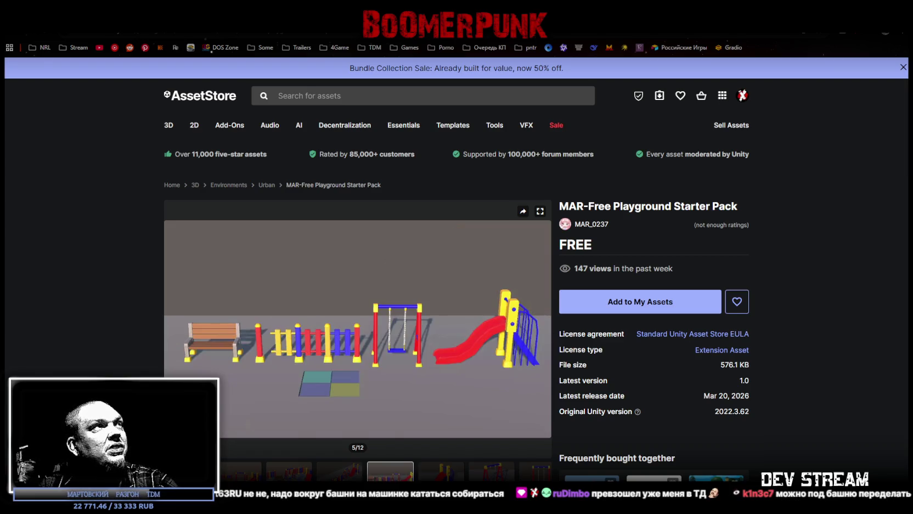
key("ctrl+w")
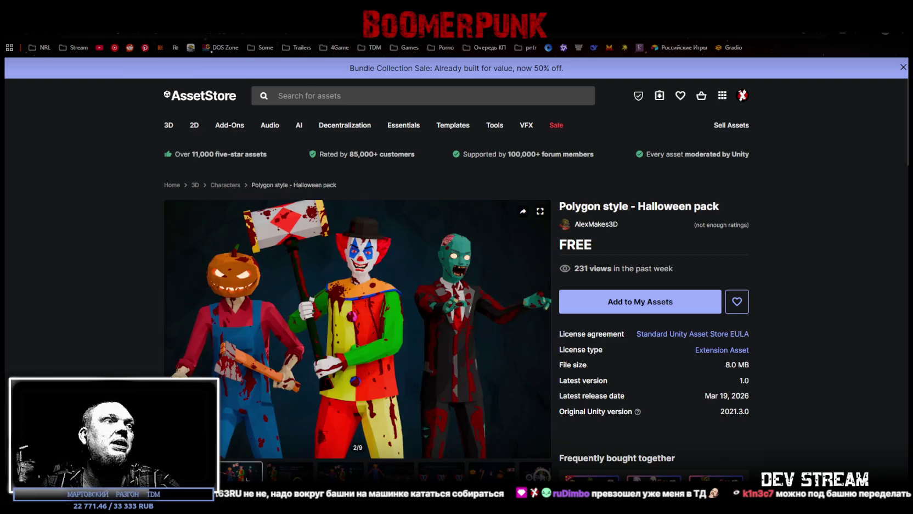
scroll(381, 426, "down", 1)
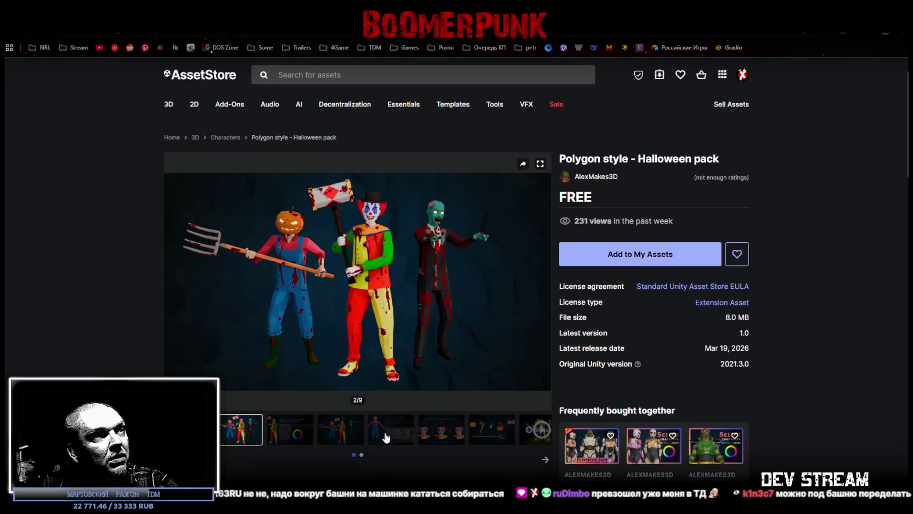
Step: View the fifth Halloween pack gallery image and read the pack description
left_click(385, 437)
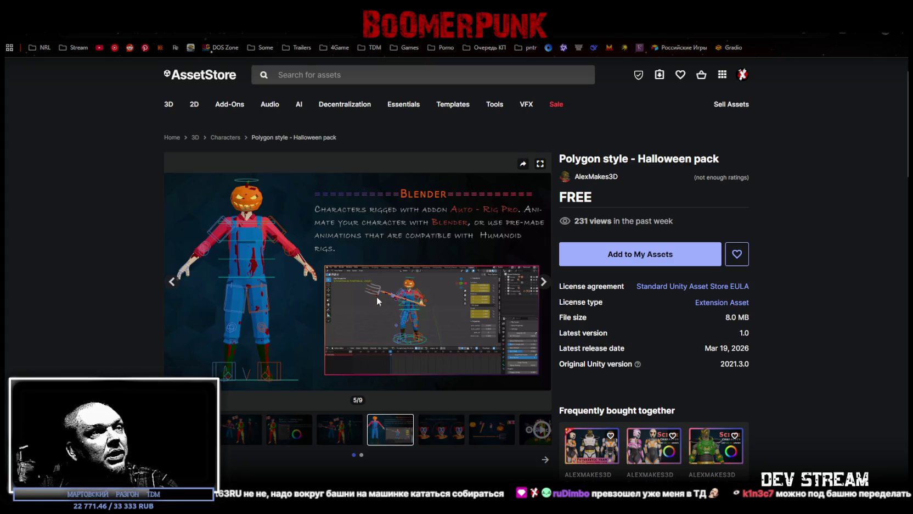
scroll(367, 378, "down", 4)
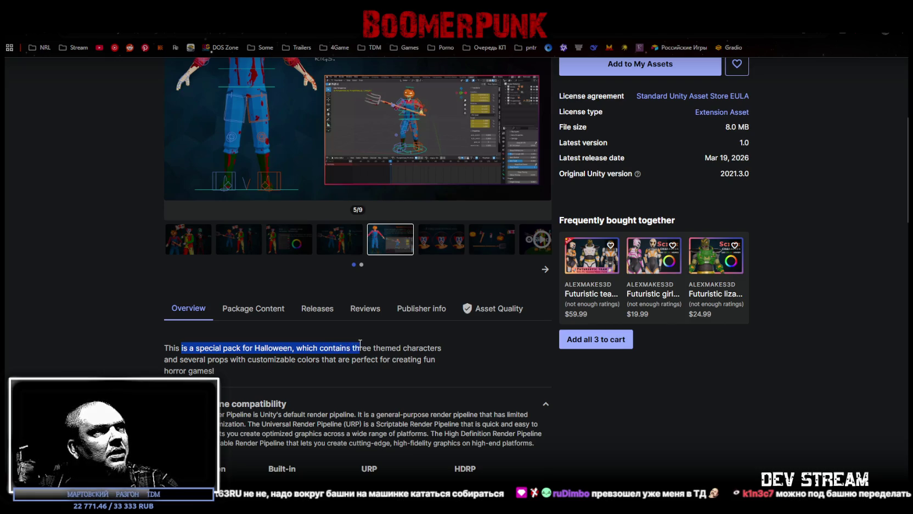
left_click(229, 361)
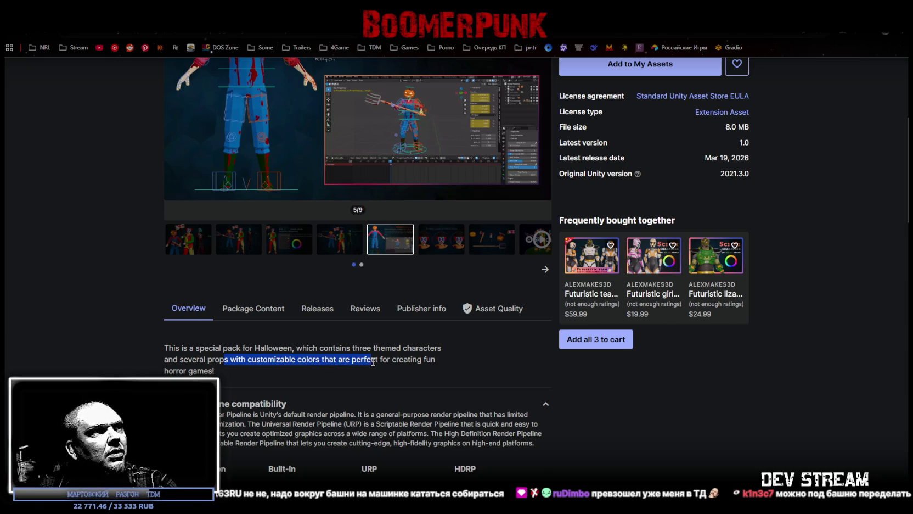
left_click(183, 364)
scroll(182, 364, "up", 3)
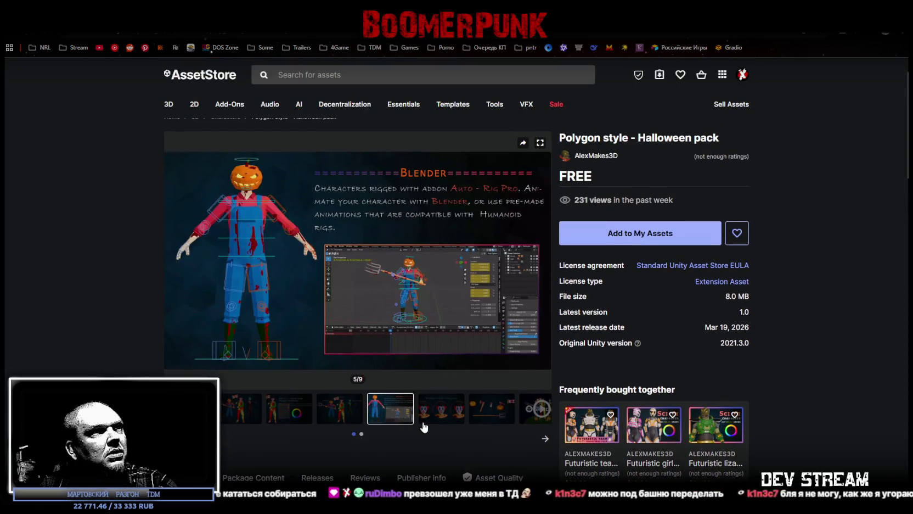
Step: Cycle through the weapons, characters and colour-change images, then return to search results
left_click(450, 417)
left_click(493, 407)
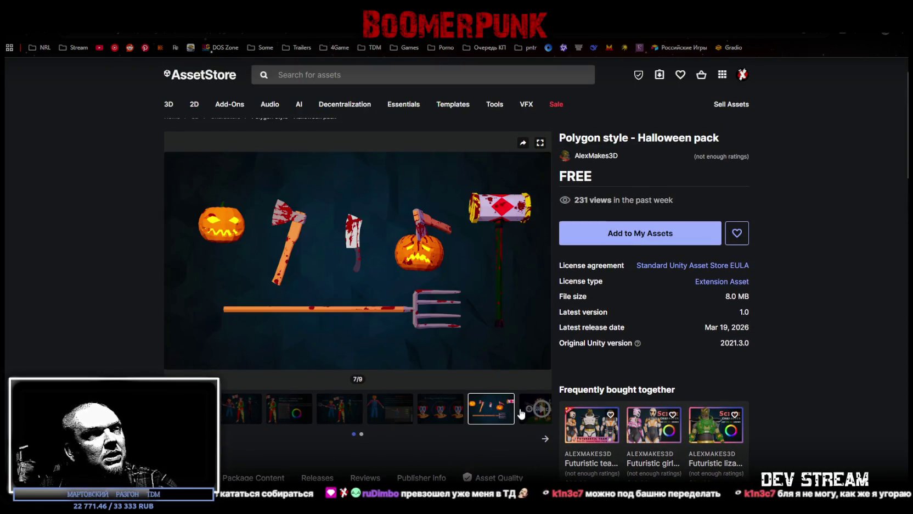
left_click(354, 414)
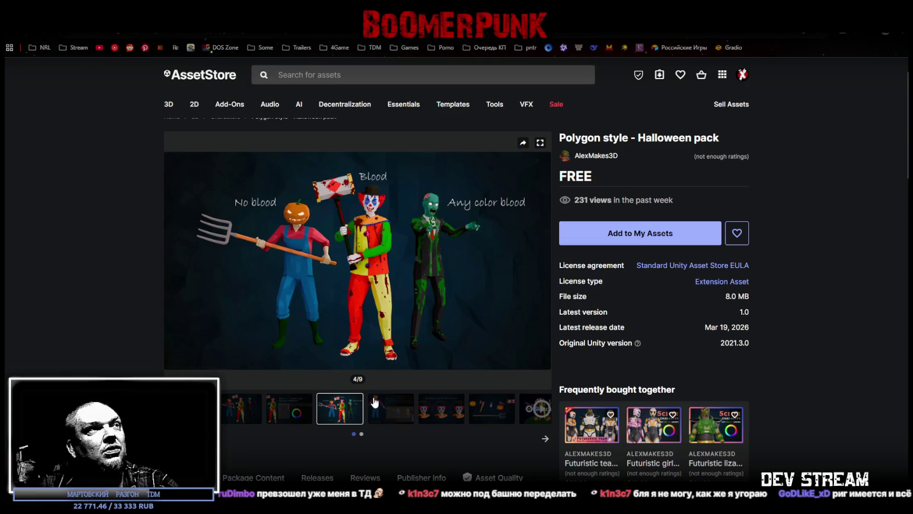
left_click(272, 413)
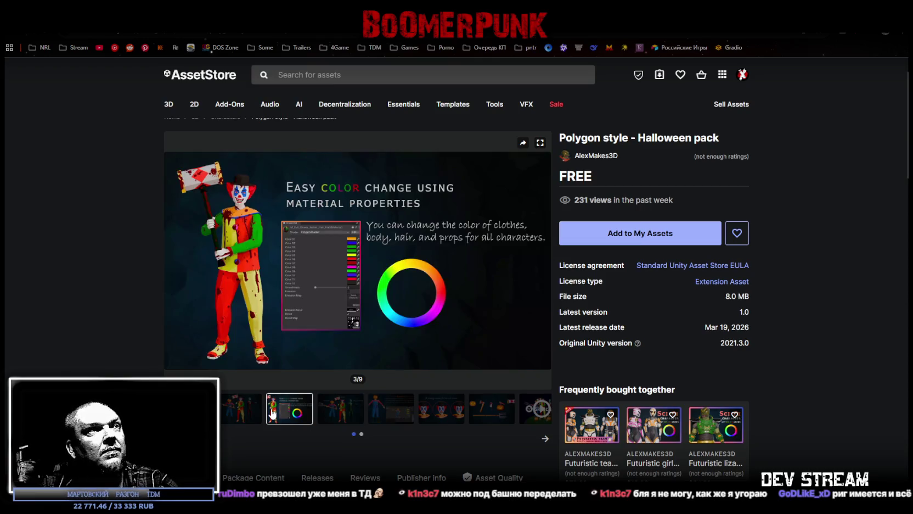
left_click(243, 416)
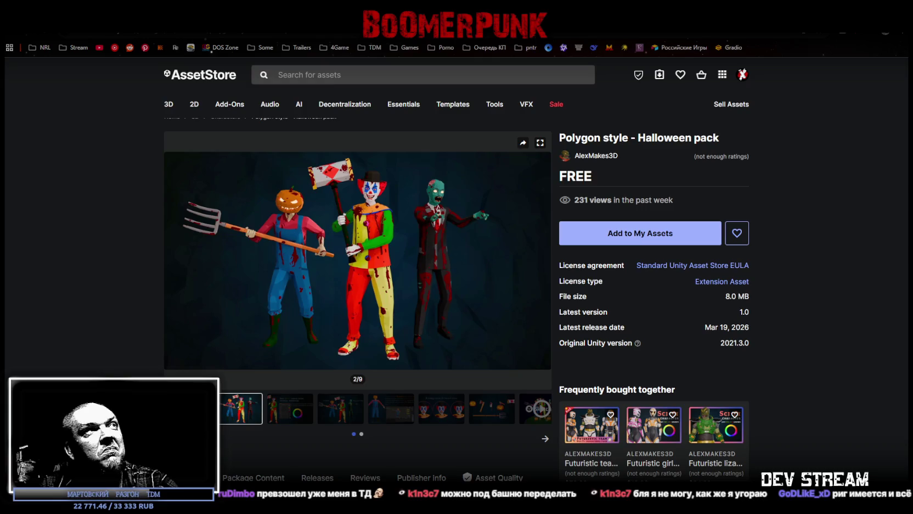
key("alt+Left")
scroll(181, 255, "down", 2)
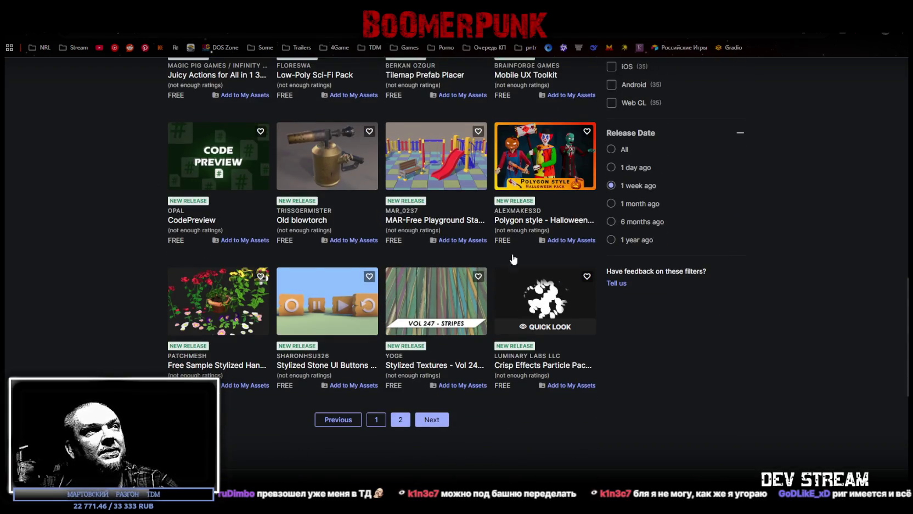
Step: Step through the Plant & Flower Pack previews and the second stone buttons image
left_click(219, 301)
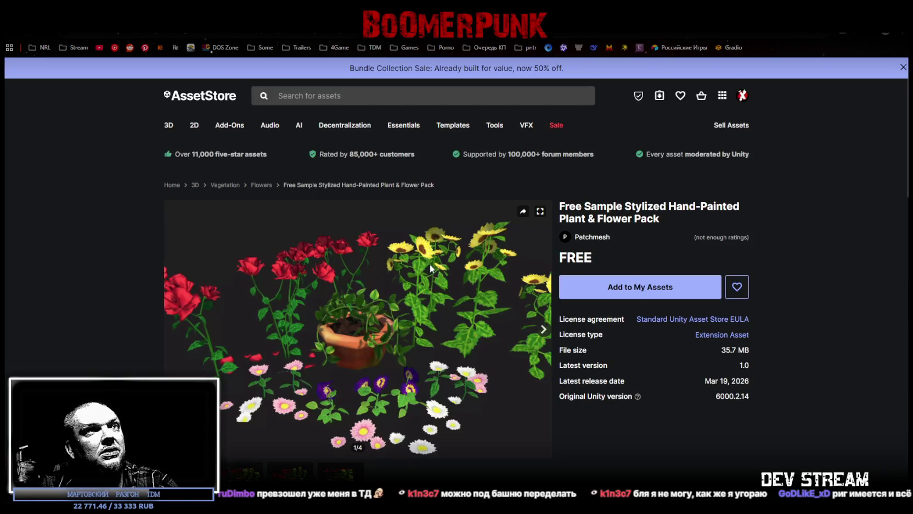
left_click(255, 477)
left_click(290, 471)
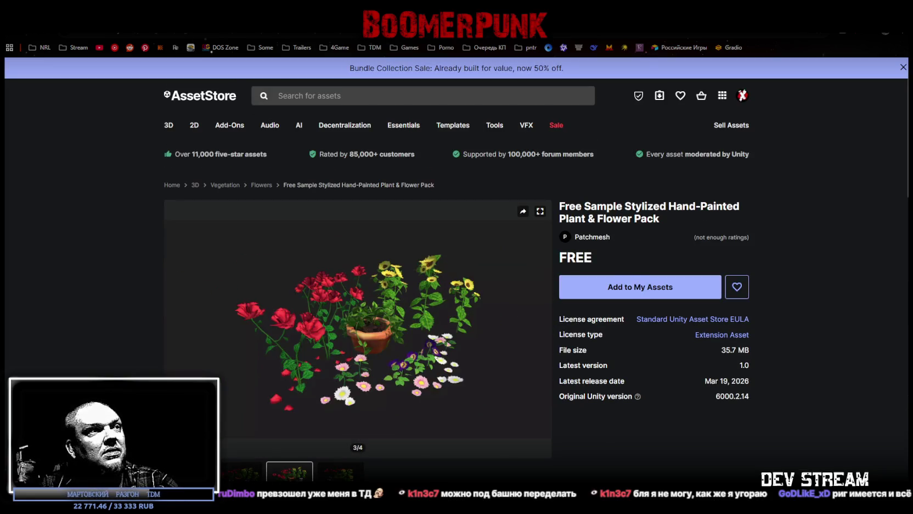
left_click(340, 471)
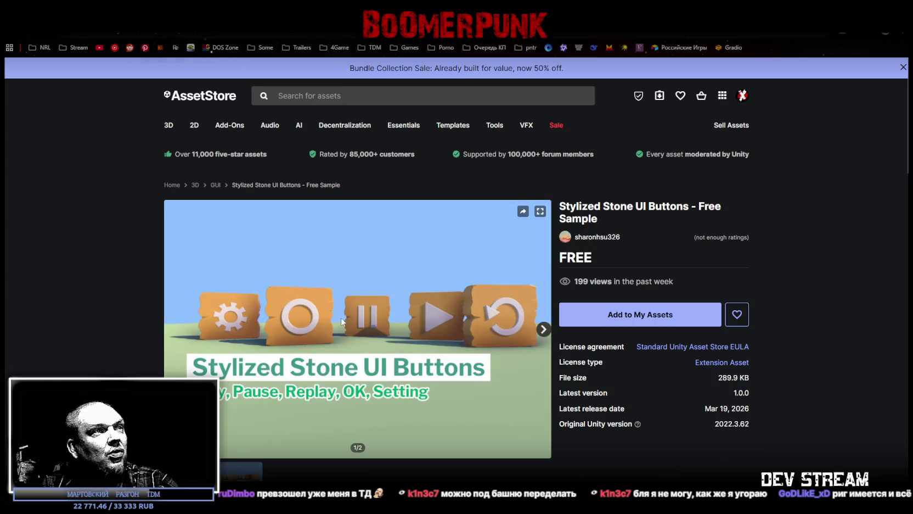
left_click(242, 473)
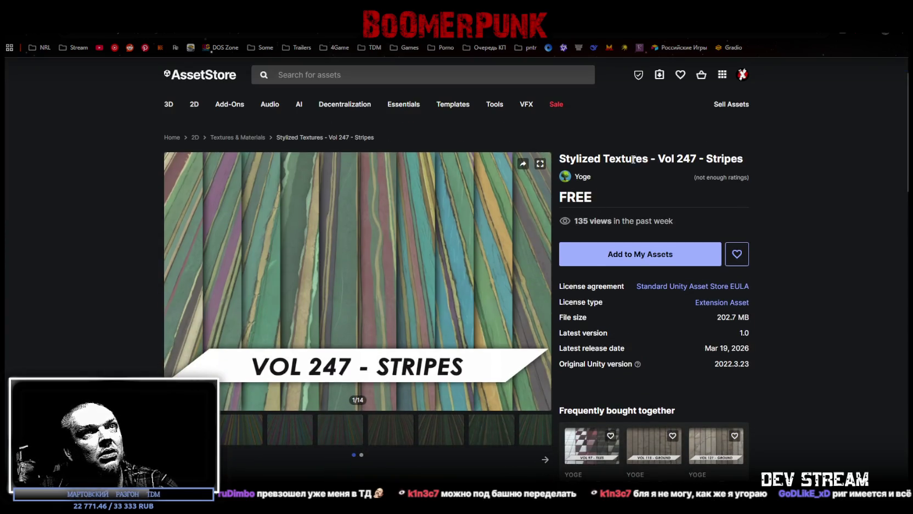
Step: Step through the Stripes texture previews up to the eighth image
scroll(406, 274, "down", 2)
left_click(239, 314)
left_click(293, 321)
scroll(345, 379, "up", 1)
left_click(329, 392)
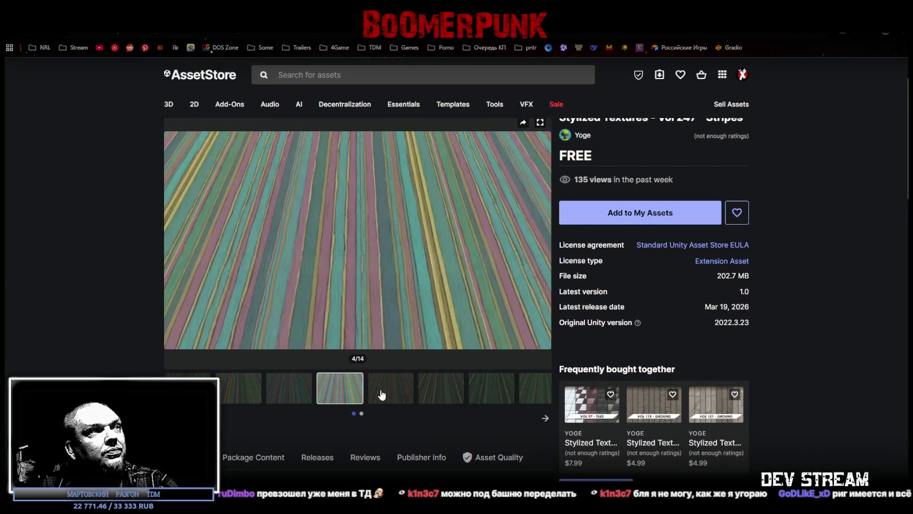
left_click(388, 392)
left_click(440, 392)
left_click(490, 392)
left_click(536, 396)
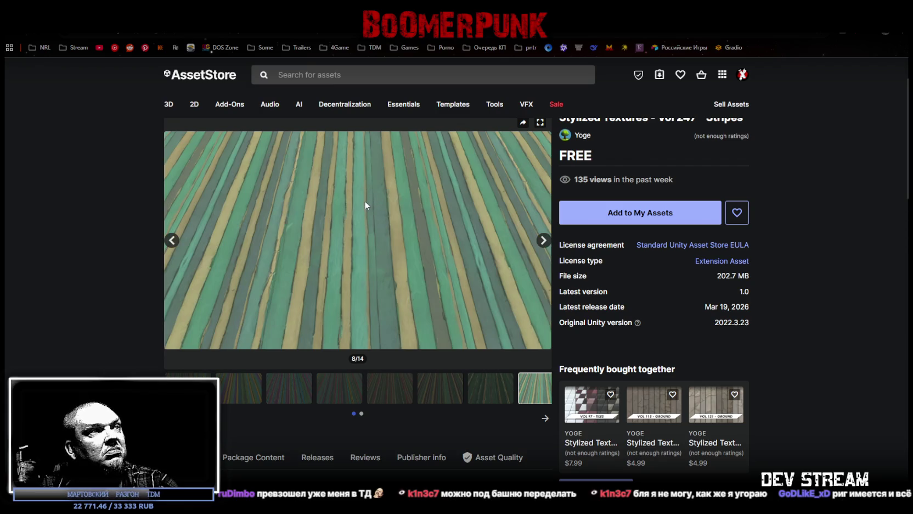
Step: Add Stylized Textures - Vol 247 - Stripes to My Assets, accepting the terms of service
left_click(609, 211)
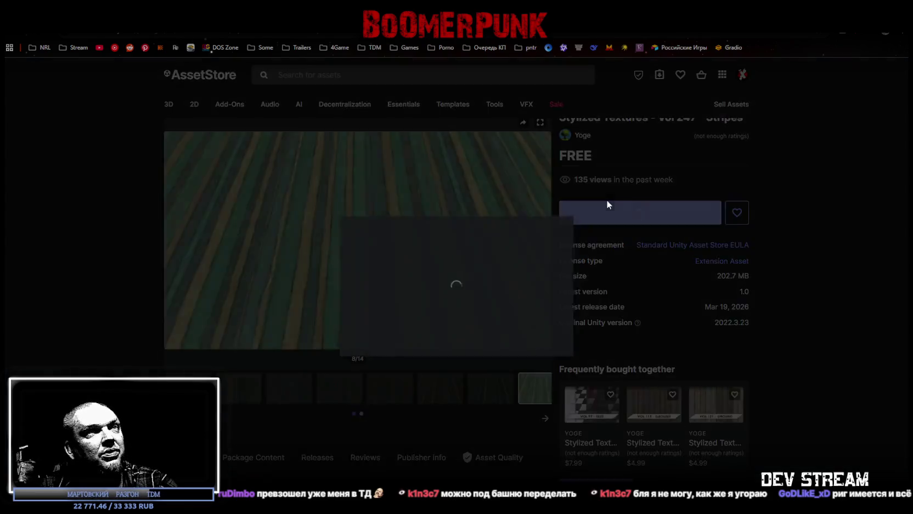
left_click(527, 333)
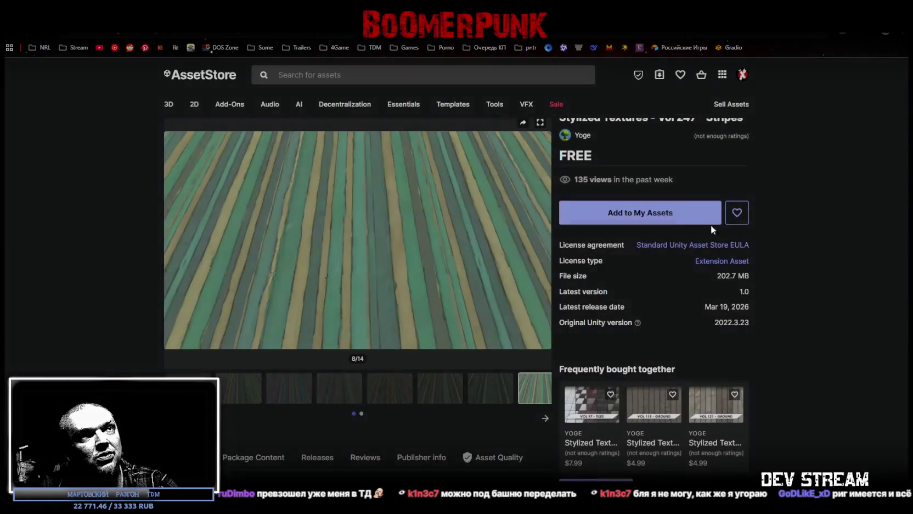
left_click(650, 212)
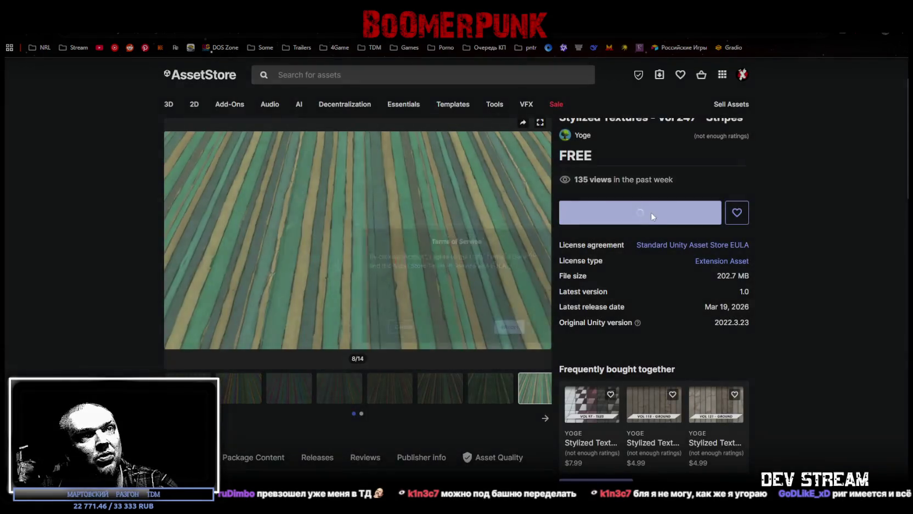
left_click(525, 344)
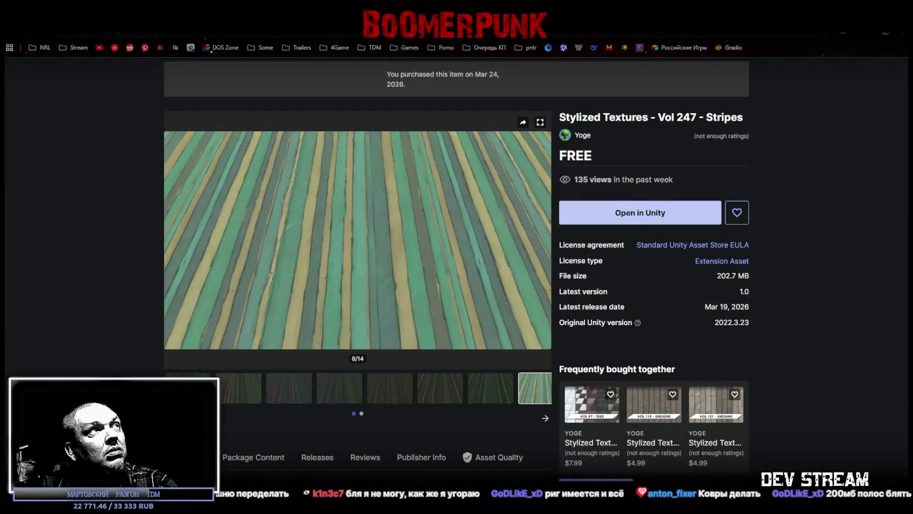
key("alt+Left")
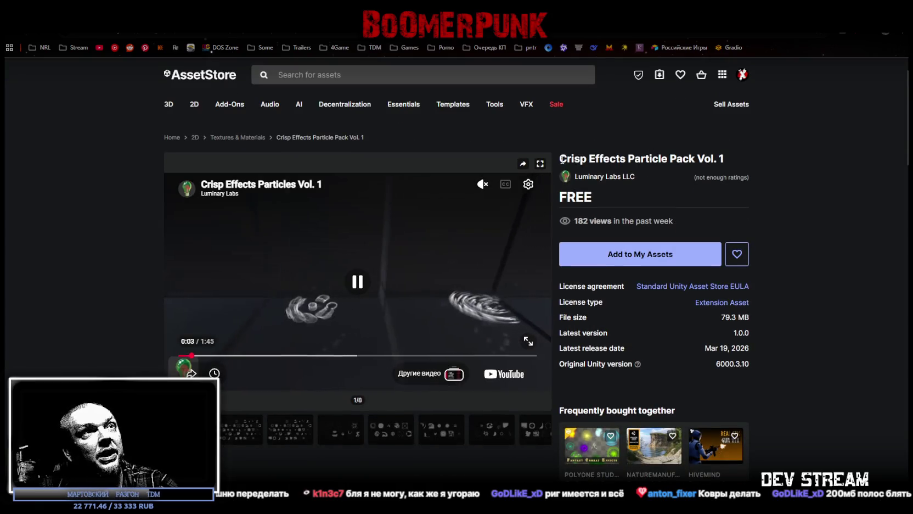
Step: Add Crisp Effects Particle Pack Vol. 1 to My Assets, accepting the terms of service
left_click(631, 254)
left_click(525, 336)
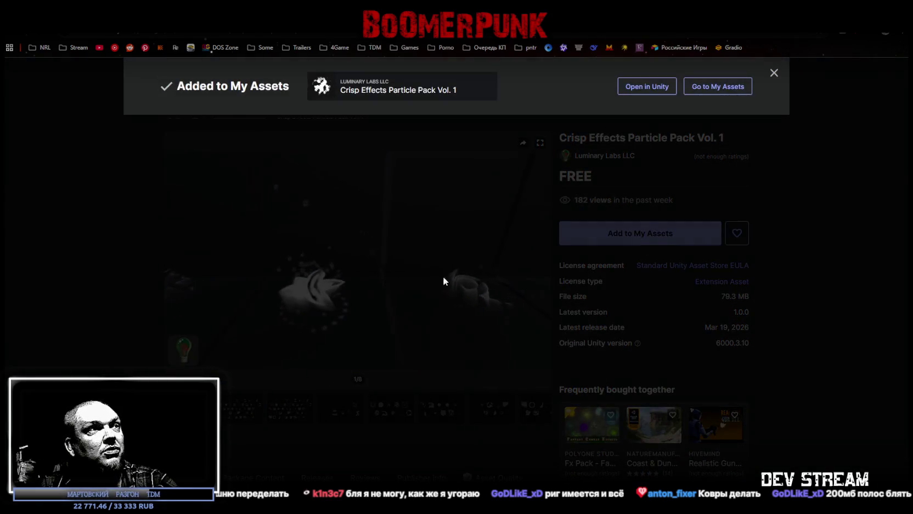
left_click(648, 232)
left_click(651, 236)
left_click(527, 337)
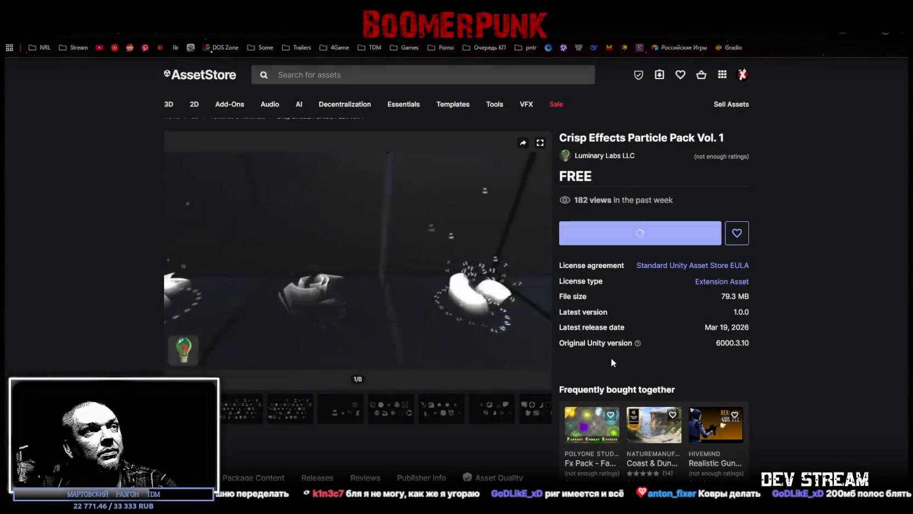
Step: Watch the particle preview video fullscreen, then return to the free assets results
mouse_move(459, 295)
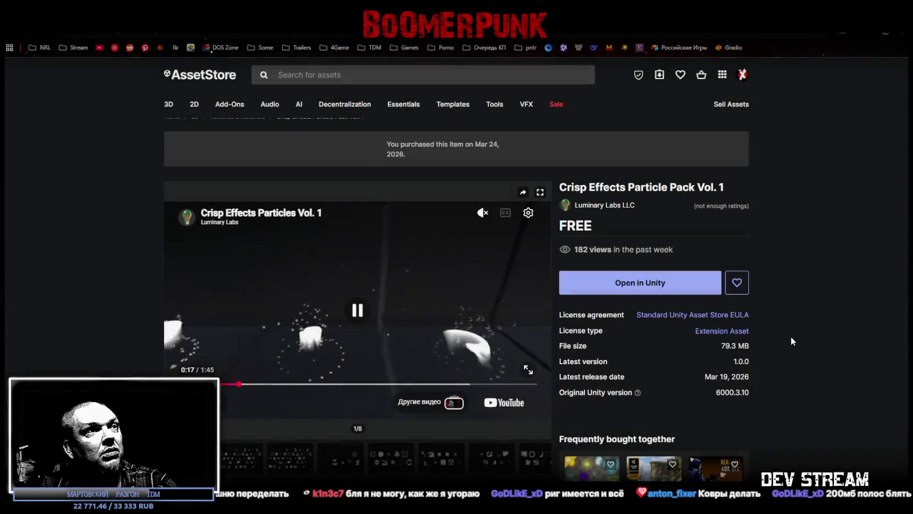
left_click(528, 369)
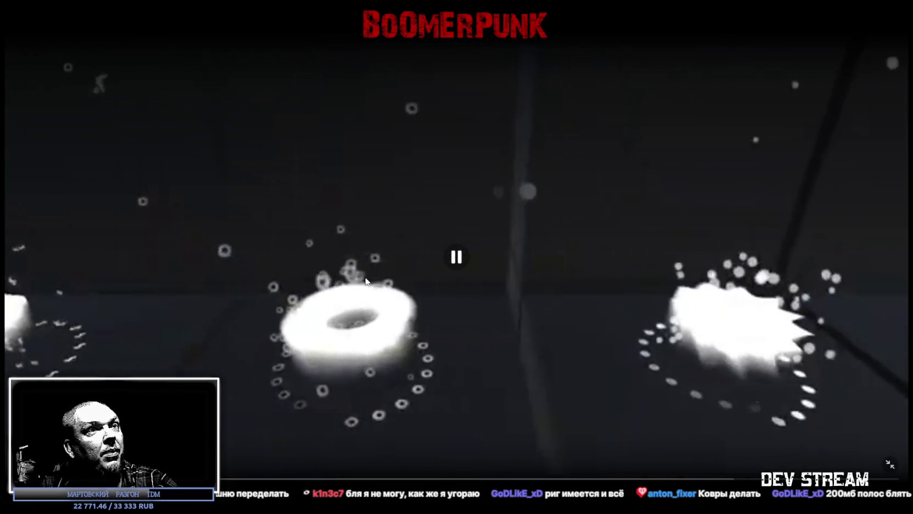
left_click(889, 464)
scroll(653, 389, "down", 2)
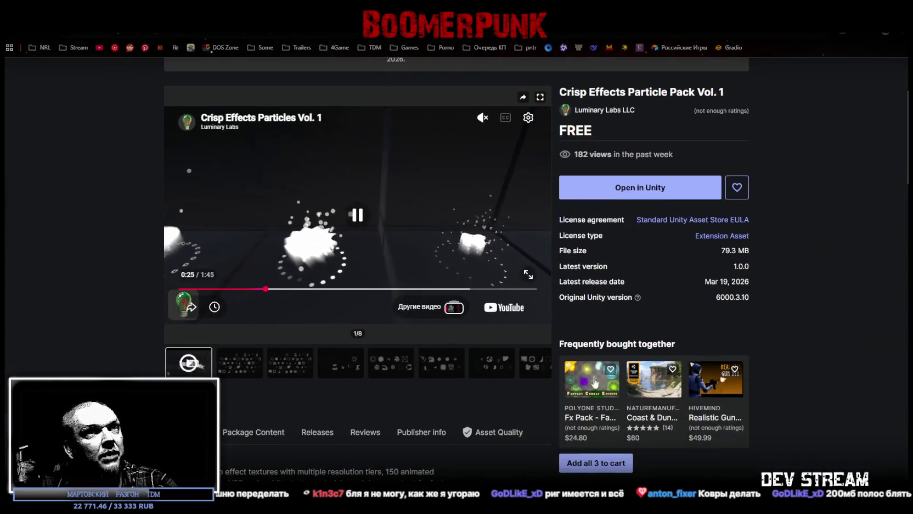
scroll(445, 373, "up", 2)
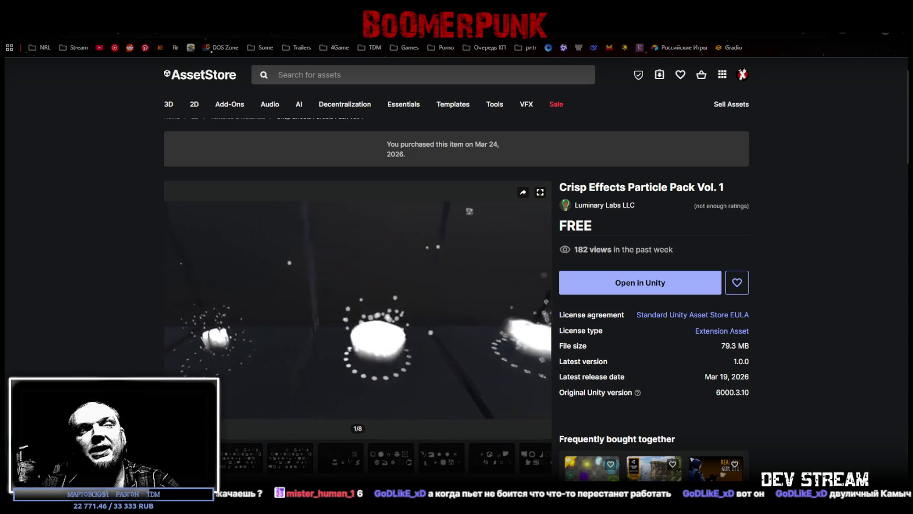
mouse_move(406, 358)
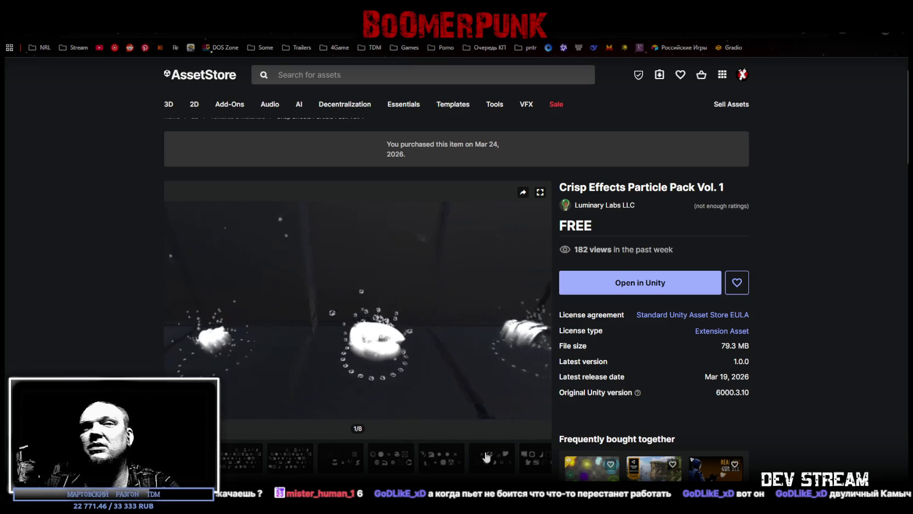
mouse_move(529, 314)
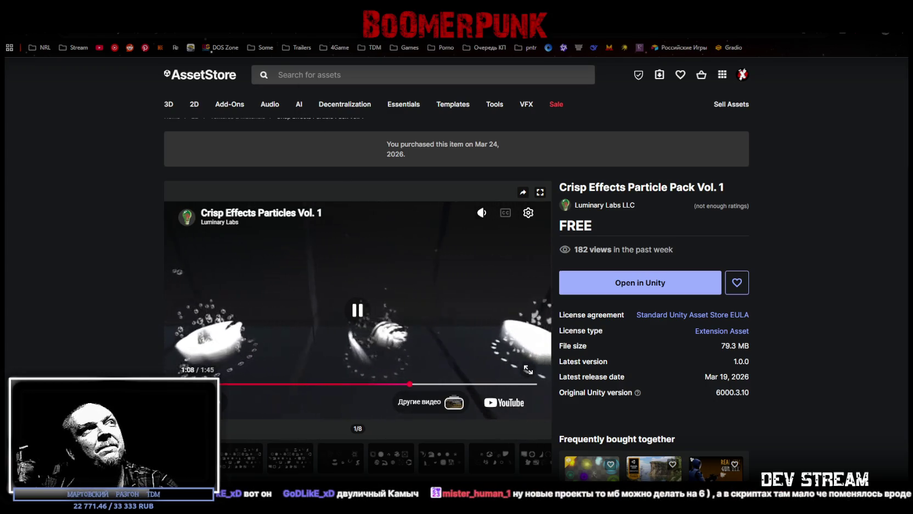
key("alt+Left")
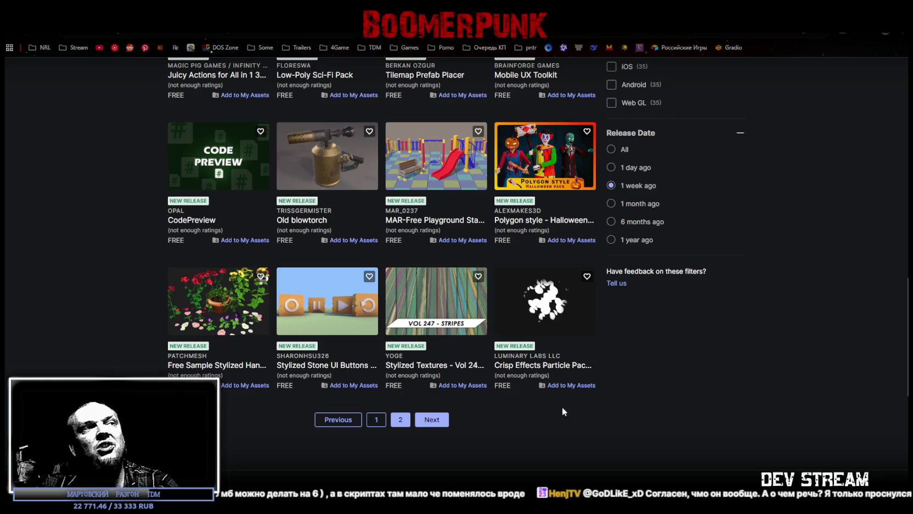
Step: Switch between result pages of this week's free assets and open the Crisp Effects Particle Pack
left_click(400, 421)
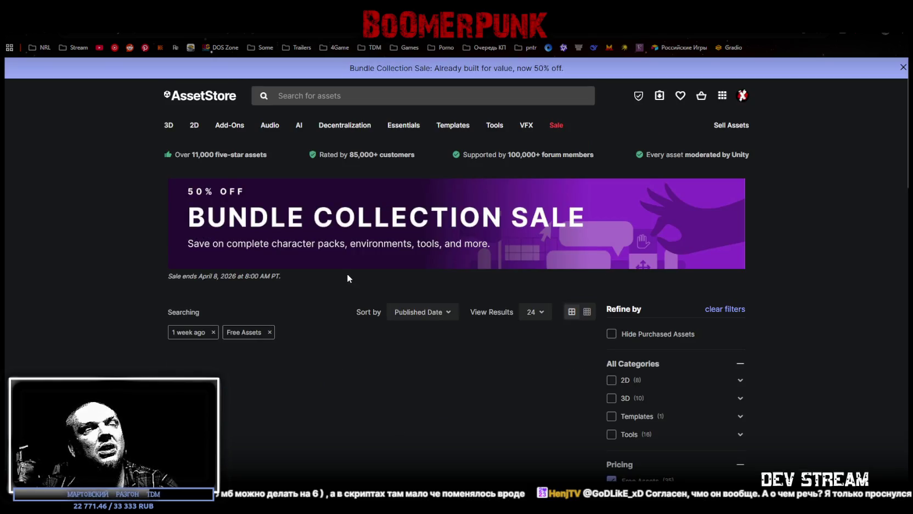
scroll(348, 264, "down", 2)
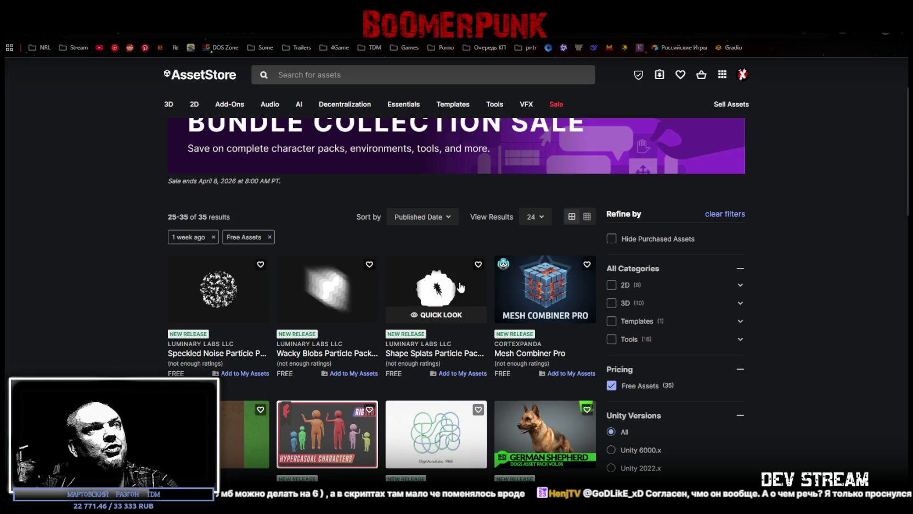
scroll(284, 380, "down", 3)
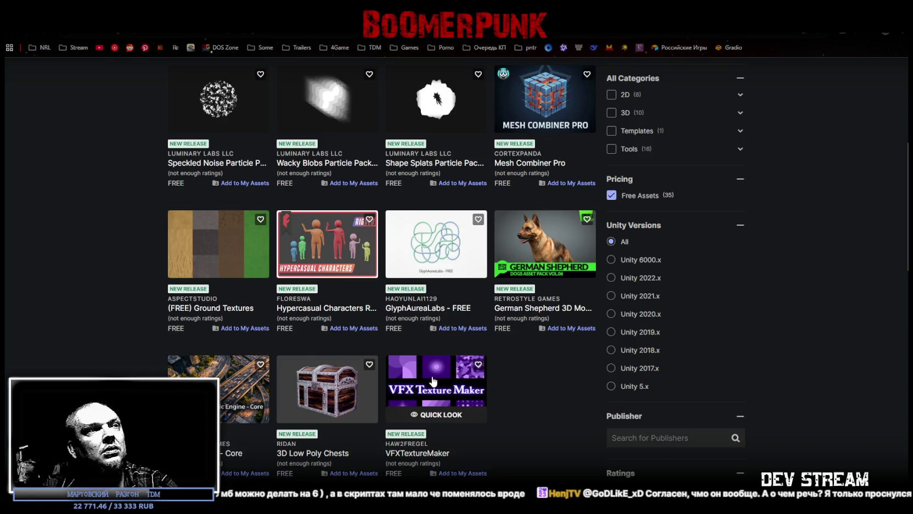
scroll(522, 392, "down", 2)
scroll(519, 392, "up", 3)
scroll(507, 372, "down", 2)
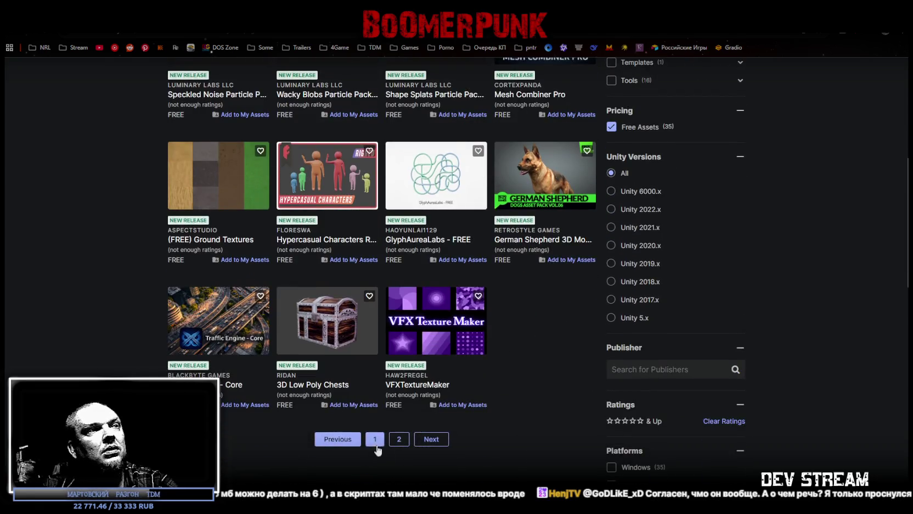
left_click(428, 438)
scroll(487, 395, "down", 10)
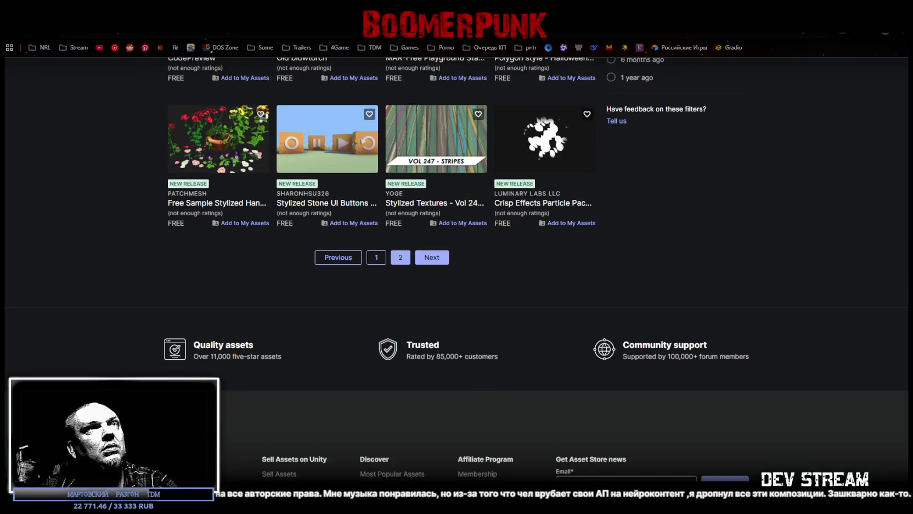
left_click(542, 202)
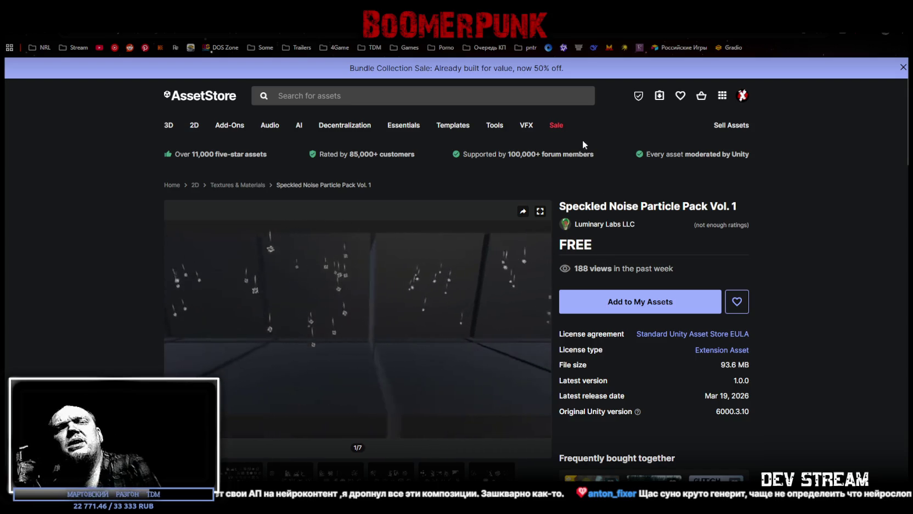
Step: Claim Speckled Noise Particle Pack Vol. 1, accepting the terms and closing the Added banner
mouse_move(556, 129)
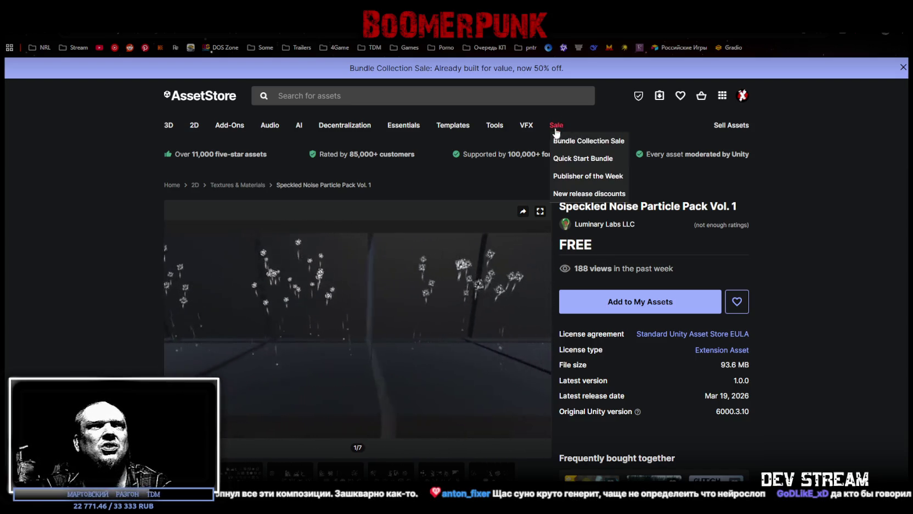
mouse_move(505, 253)
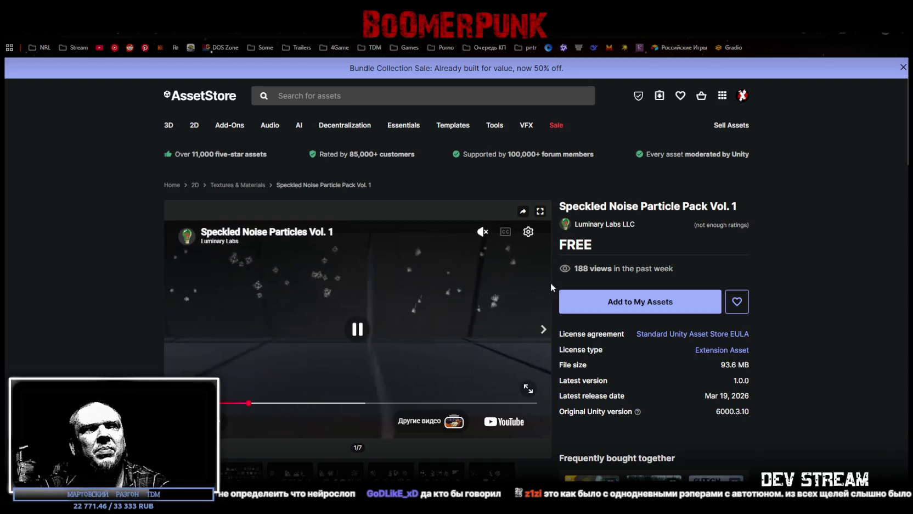
left_click(614, 305)
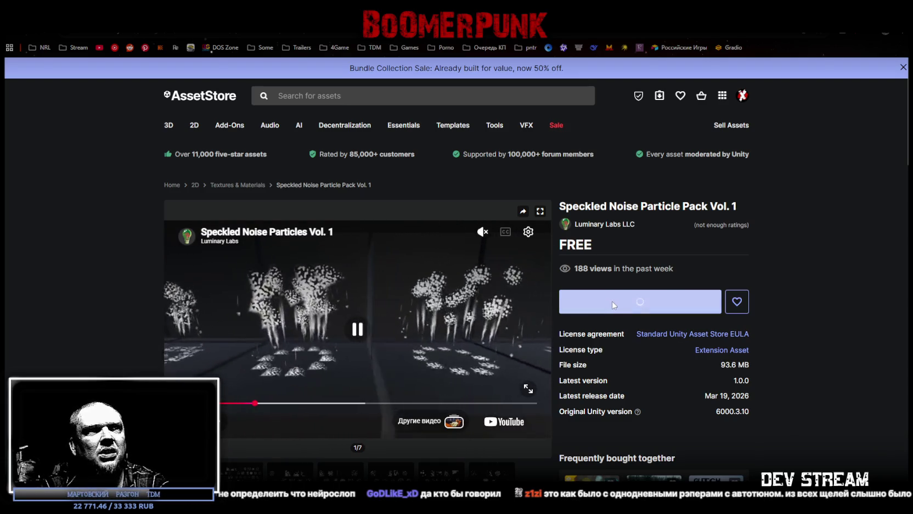
left_click(540, 335)
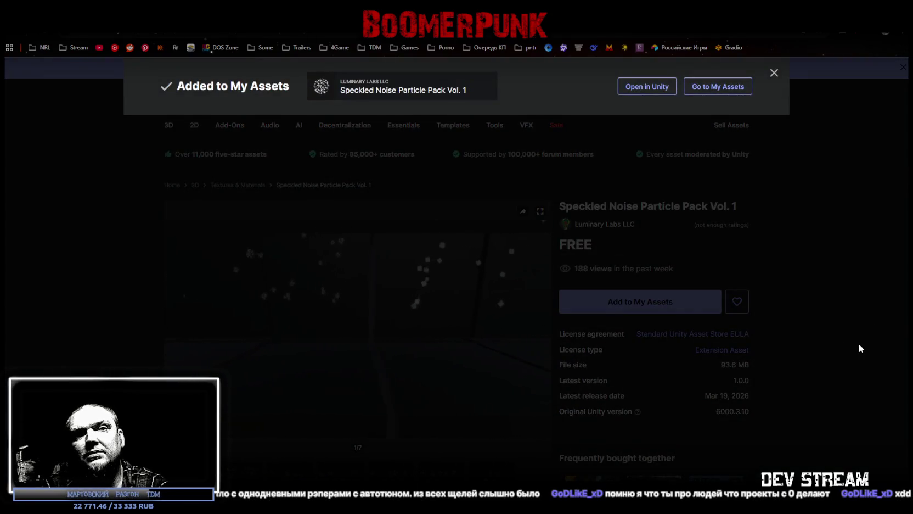
left_click(859, 343)
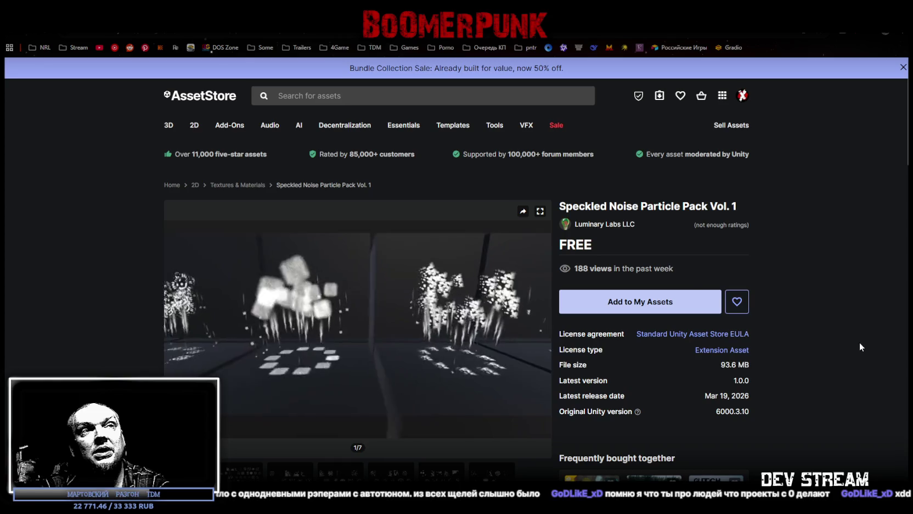
left_click(616, 314)
left_click(516, 336)
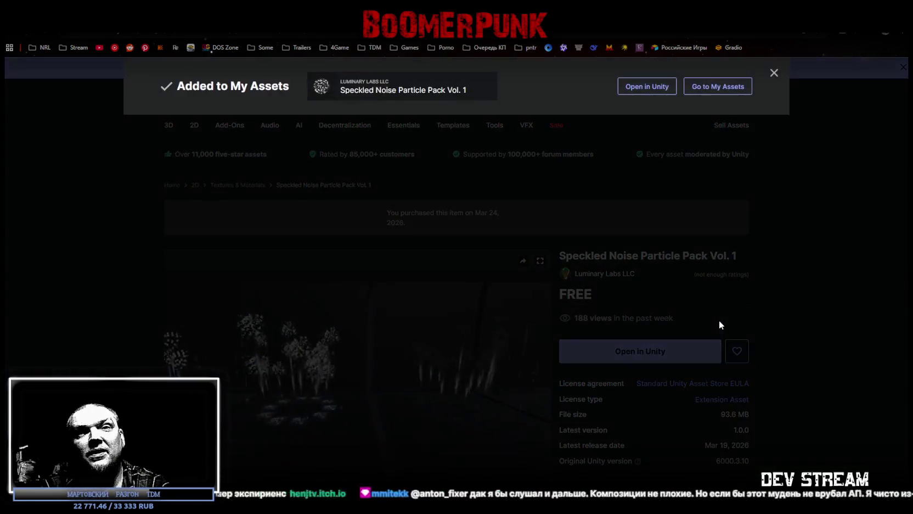
left_click(789, 313)
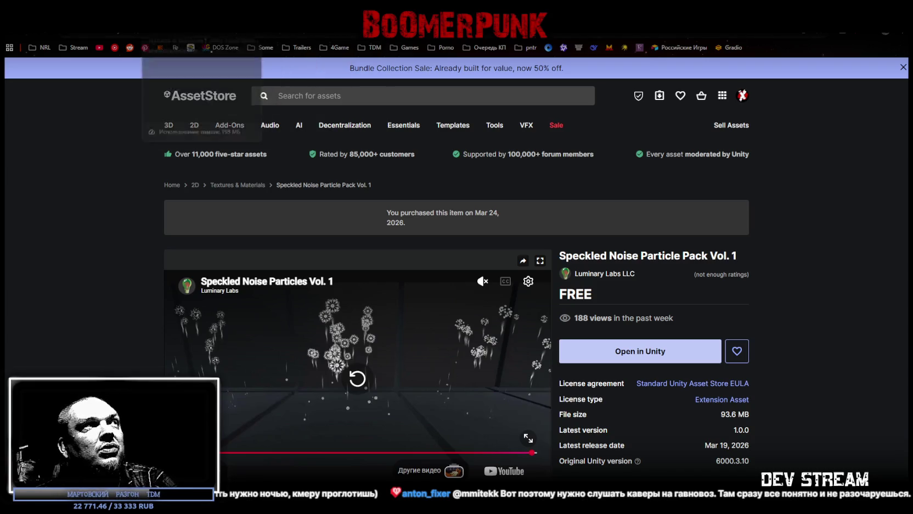
left_click(131, 24)
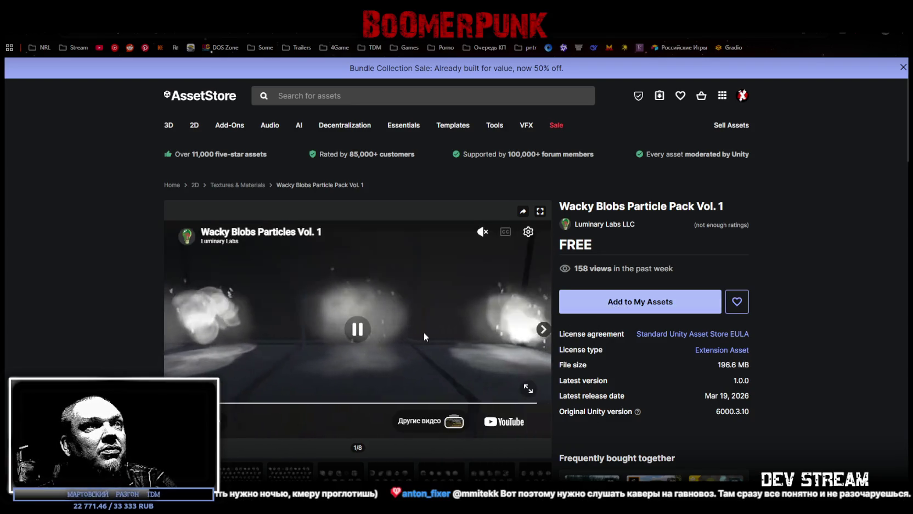
Step: Claim Wacky Blobs Particle Pack Vol. 1, accepting the terms and closing the Added banner
left_click(623, 306)
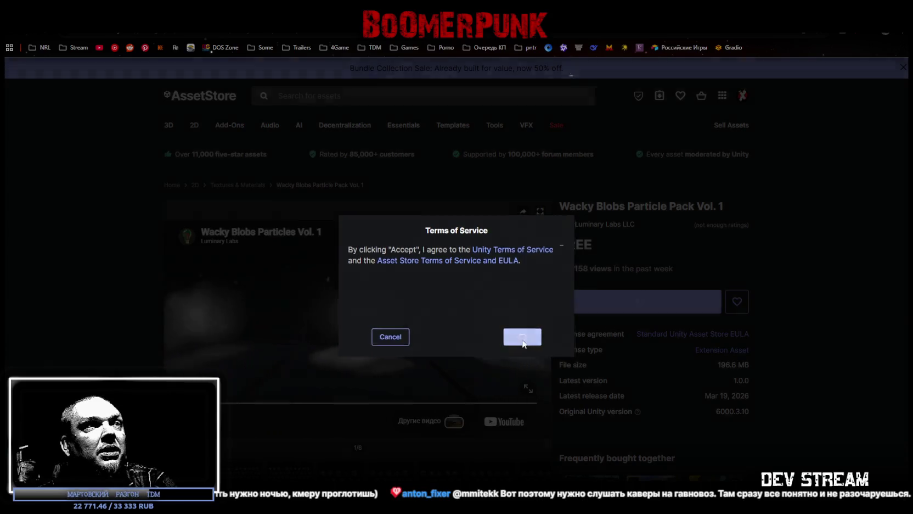
left_click(523, 337)
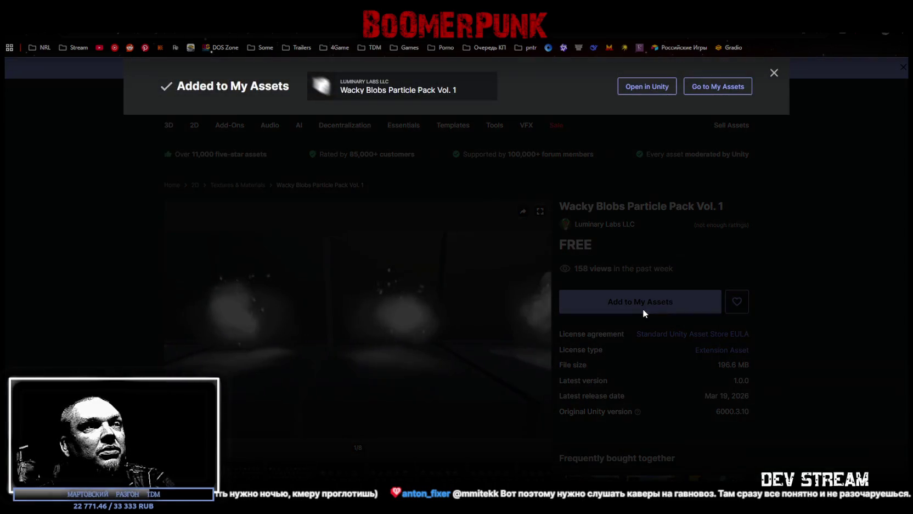
left_click(643, 309)
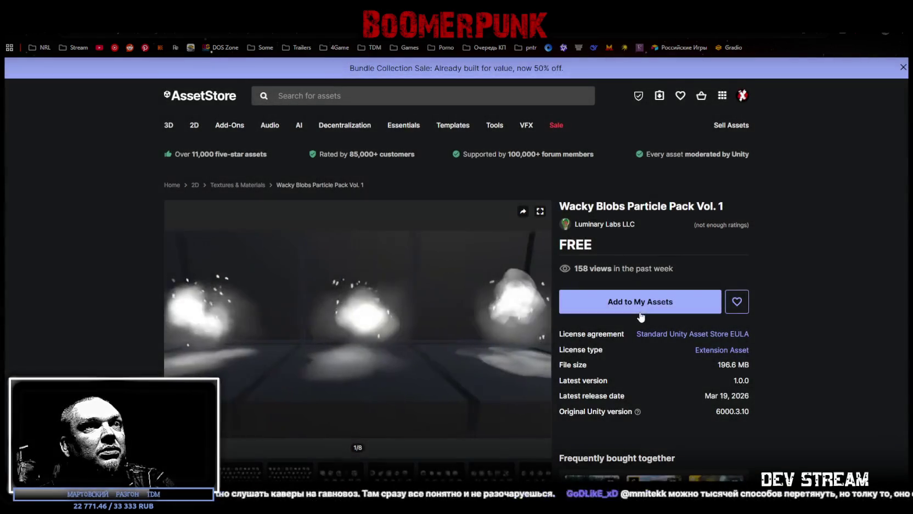
left_click(639, 311)
left_click(523, 338)
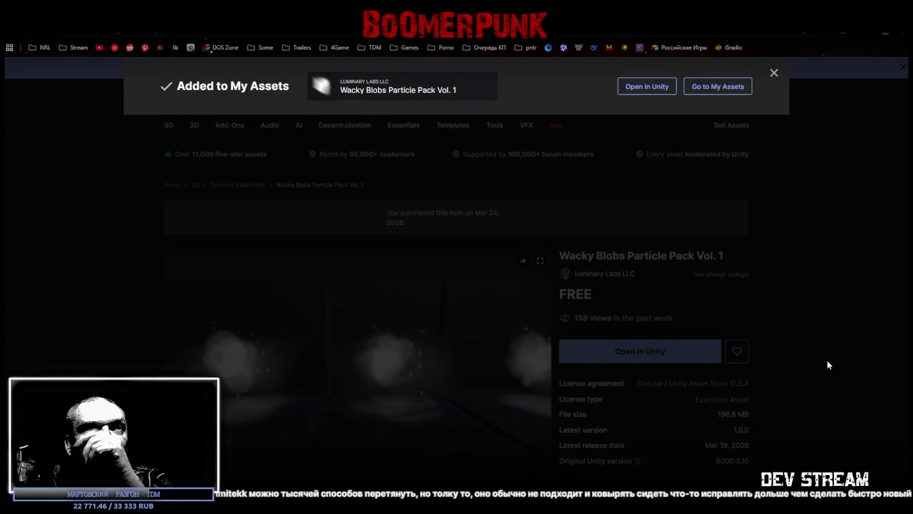
left_click(827, 364)
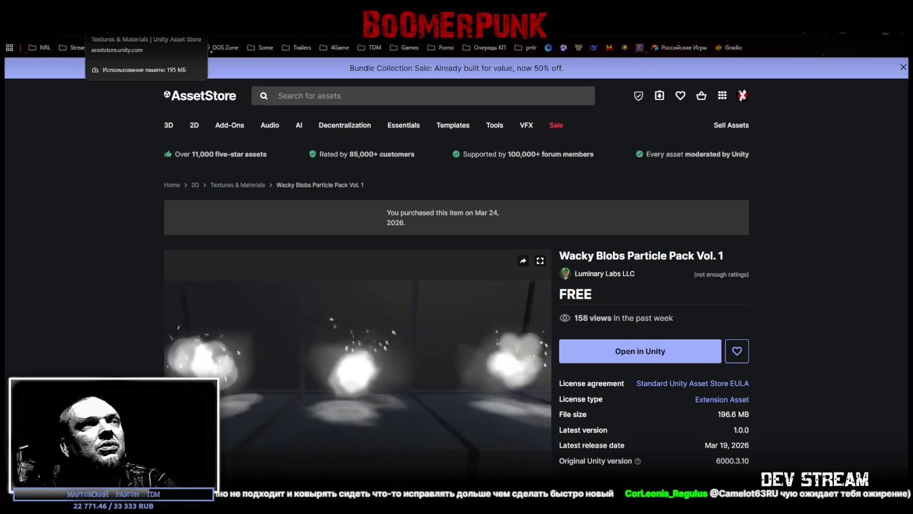
key("ctrl+Tab")
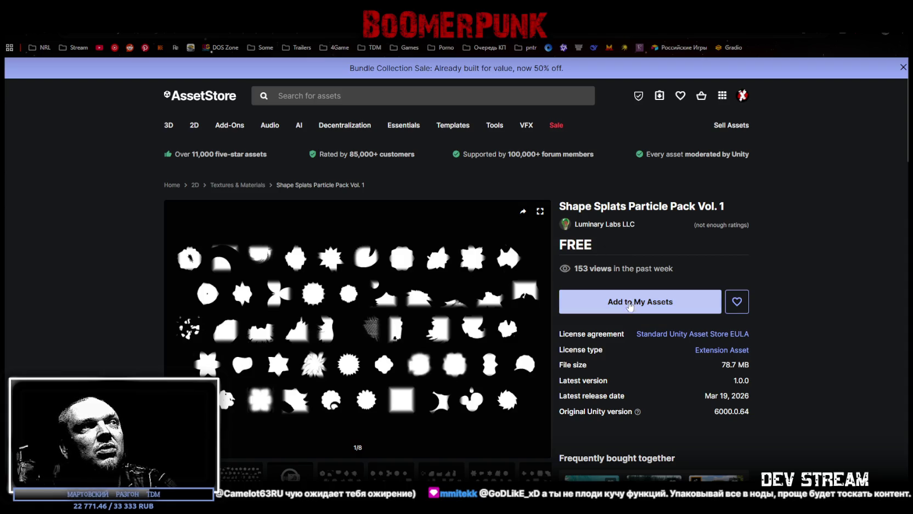
Step: View another Shape Splats preview, then add the pack to My Assets, accepting the terms
left_click(339, 472)
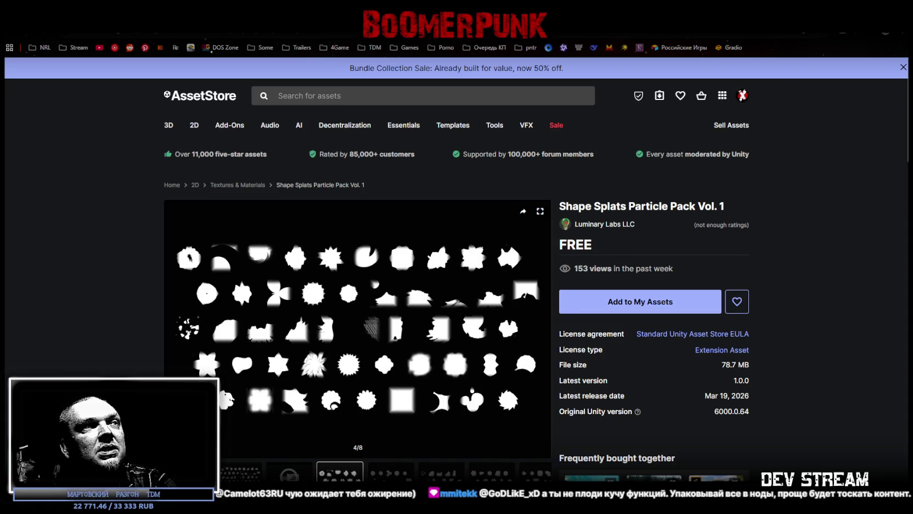
left_click(595, 305)
left_click(516, 337)
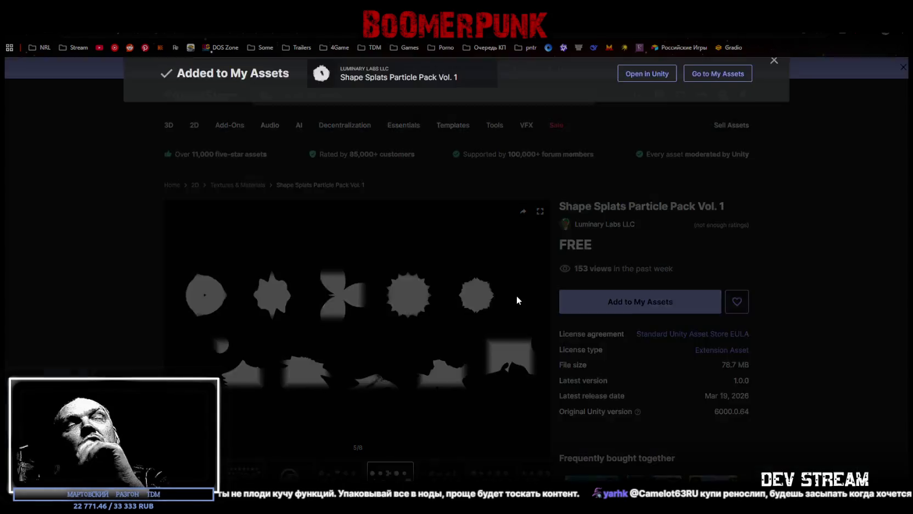
left_click(872, 285)
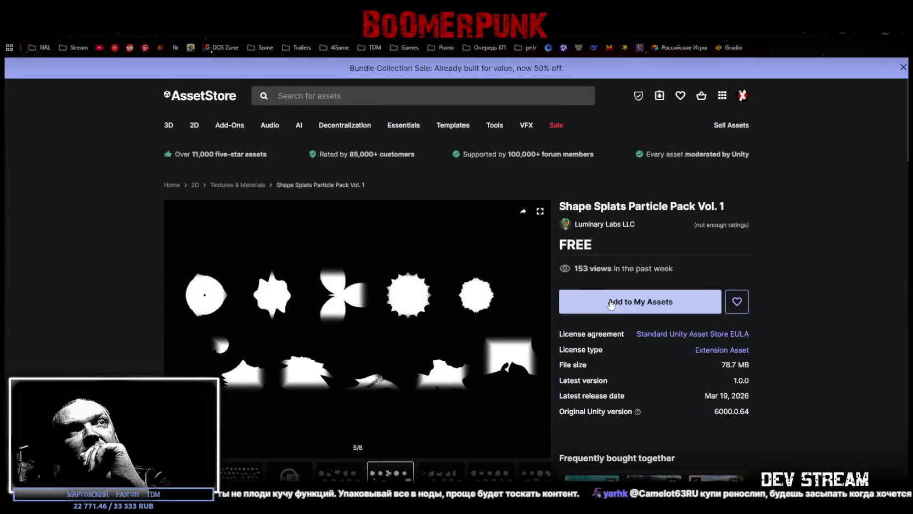
left_click(639, 301)
left_click(524, 337)
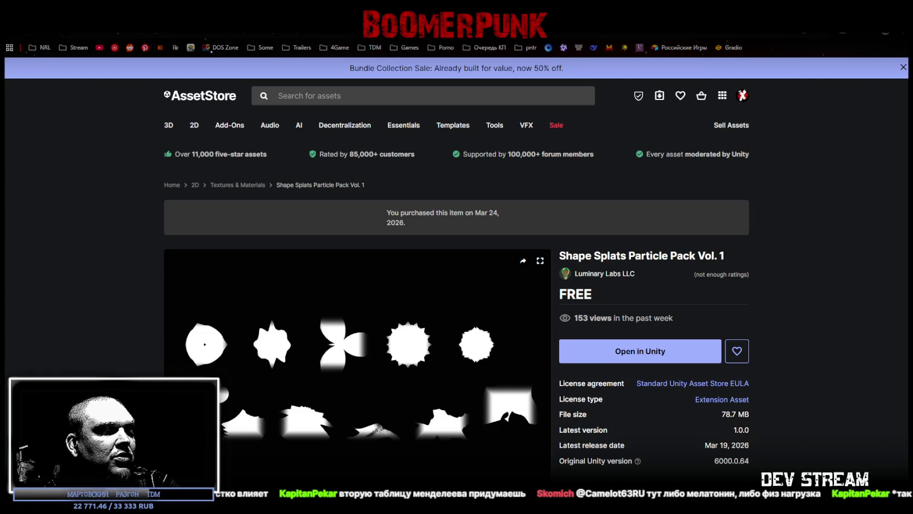
Step: Switch back to the Unity Editor from the owned Shape Splats Particle Pack Vol. 1 page
key("alt+Tab")
Step: Play-test the dungeon scene, walking the character forward off the orange tile, then stop the game
left_click_drag(368, 265, 299, 245)
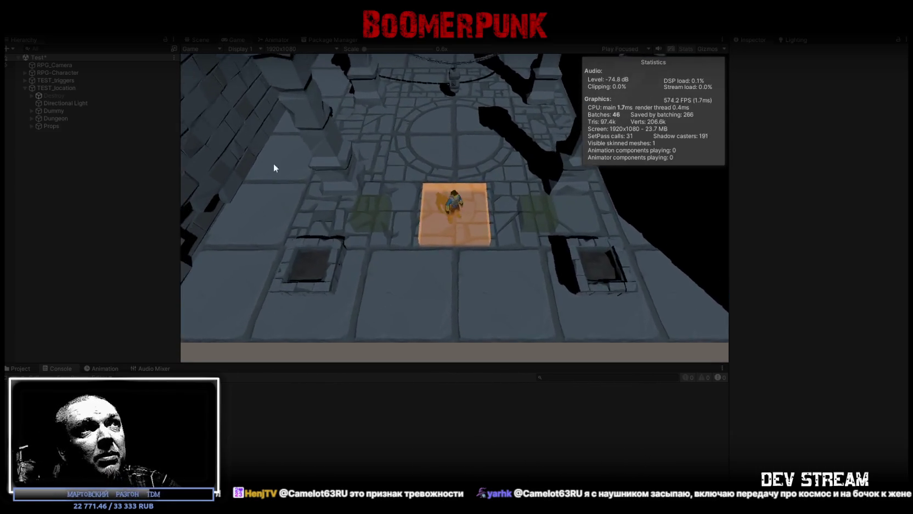
key("w")
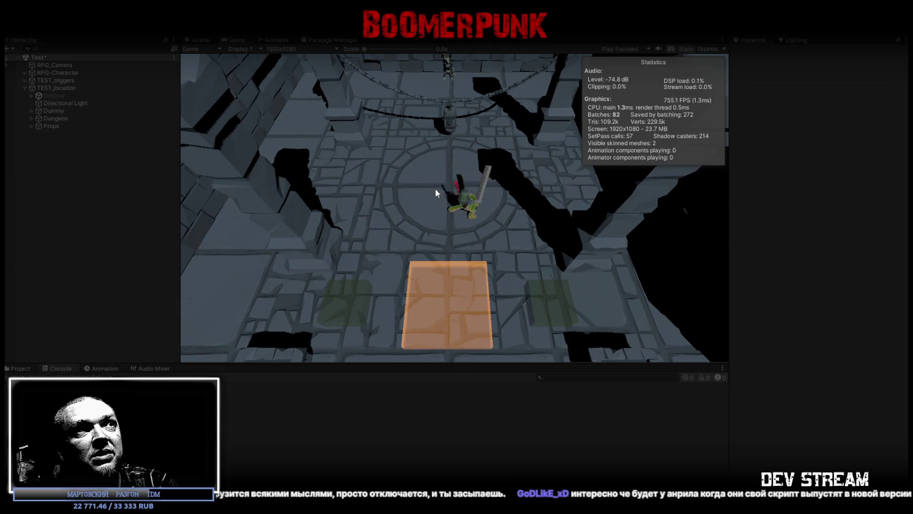
key("w")
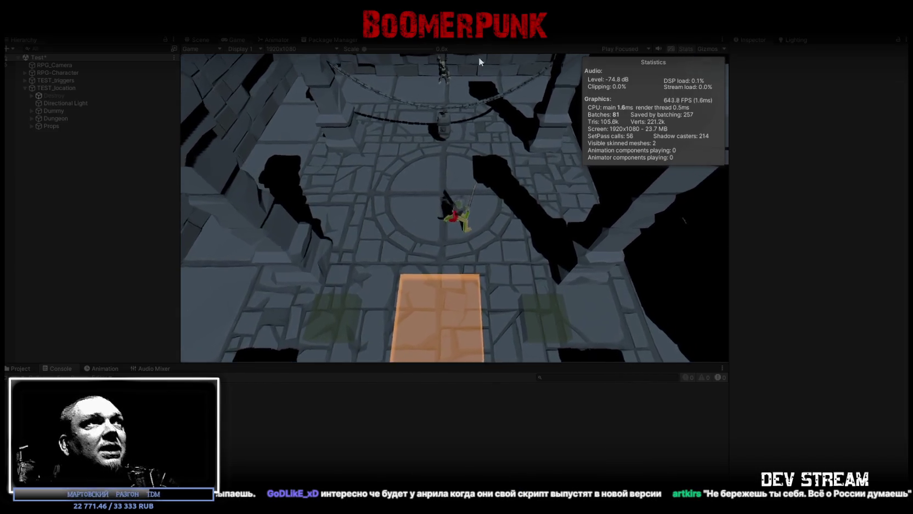
left_click(444, 43)
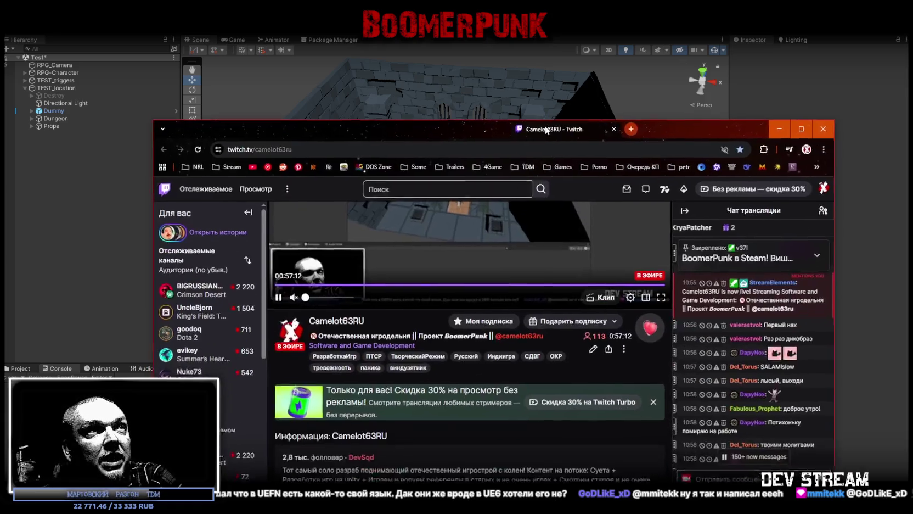
Step: Bring the Twitch live channel window up over the editor and scroll its page
left_click_drag(545, 126, 570, 68)
mouse_move(523, 342)
scroll(608, 421, "down", 1)
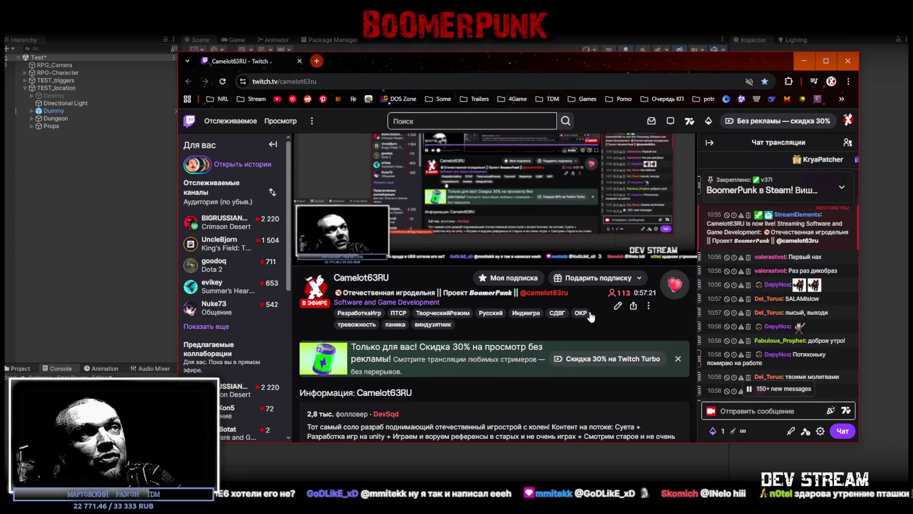
Step: Minimize the Twitch window to reveal the purchased Shape Splats Particle Pack Vol. 1 page
left_click(437, 47)
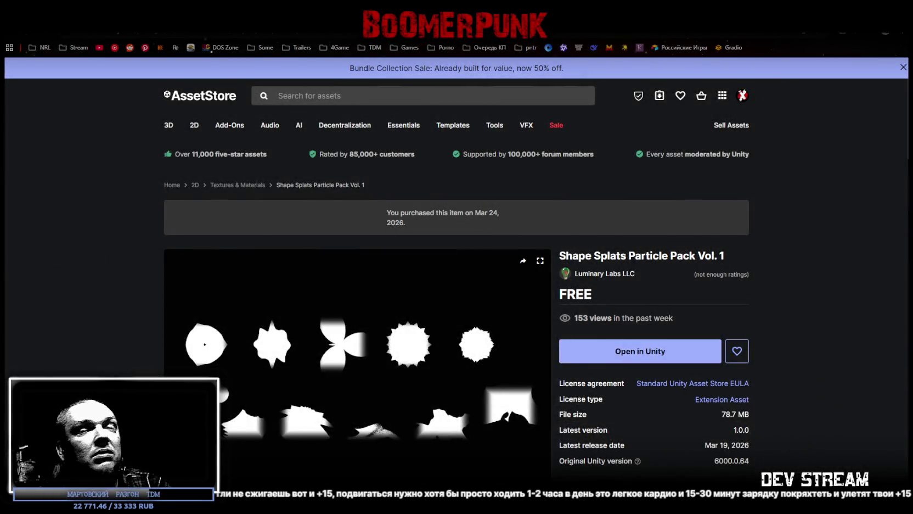
Step: Bring up the free Hypercasual Characters Rigged page by Floreswa and scroll down it
mouse_move(269, 125)
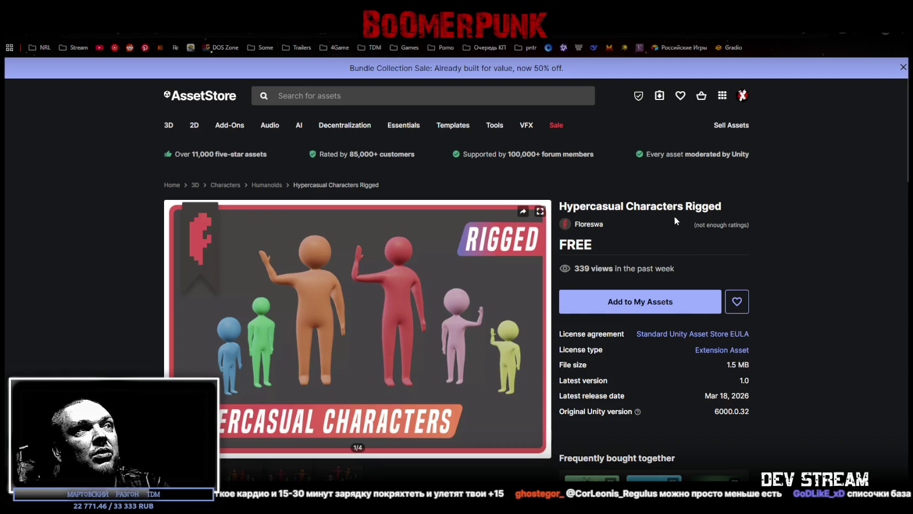
scroll(455, 324, "down", 1)
Step: View Hypercasual Characters Rigged preview images 2–4, then go back to the GlyphAureaLabs - FREE page
left_click(235, 428)
left_click(292, 430)
left_click(342, 433)
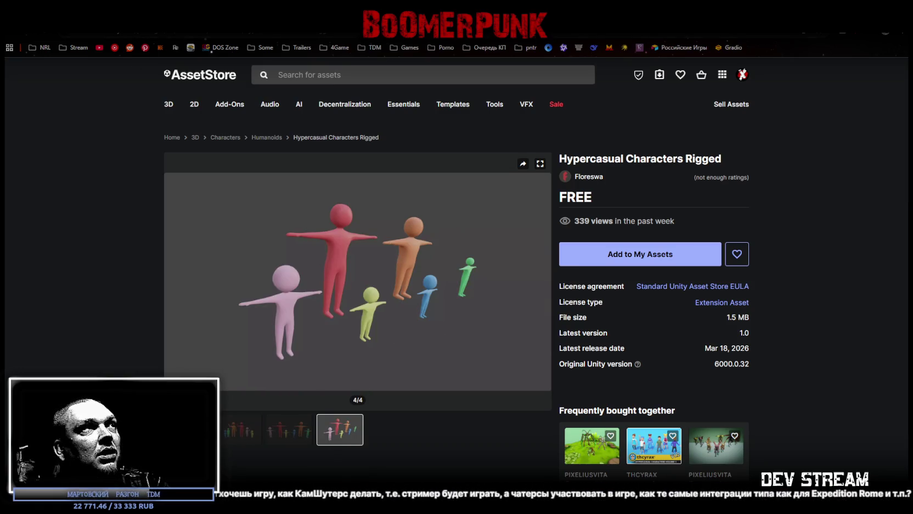
key("alt+Left")
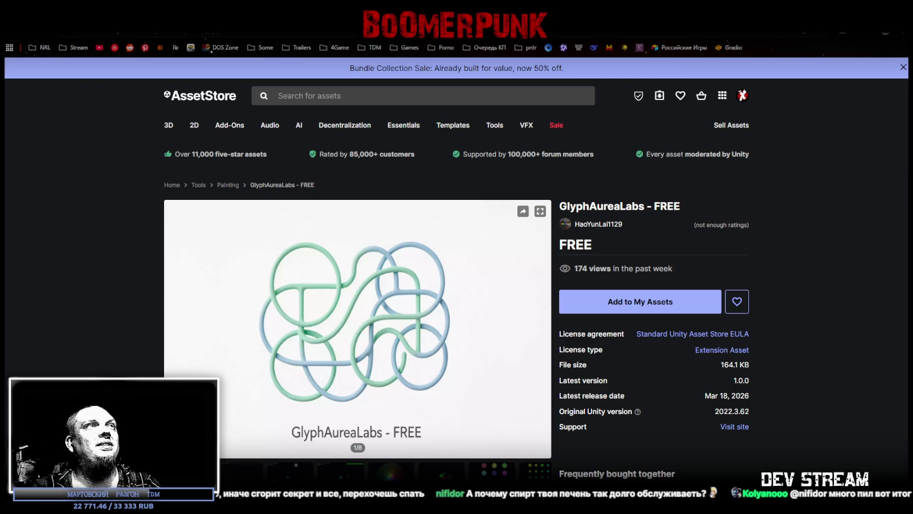
Step: Play the German Shepherd 3D Model's dog animation preview video, then start adding it to My Assets
key("alt+Left")
scroll(461, 225, "down", 2)
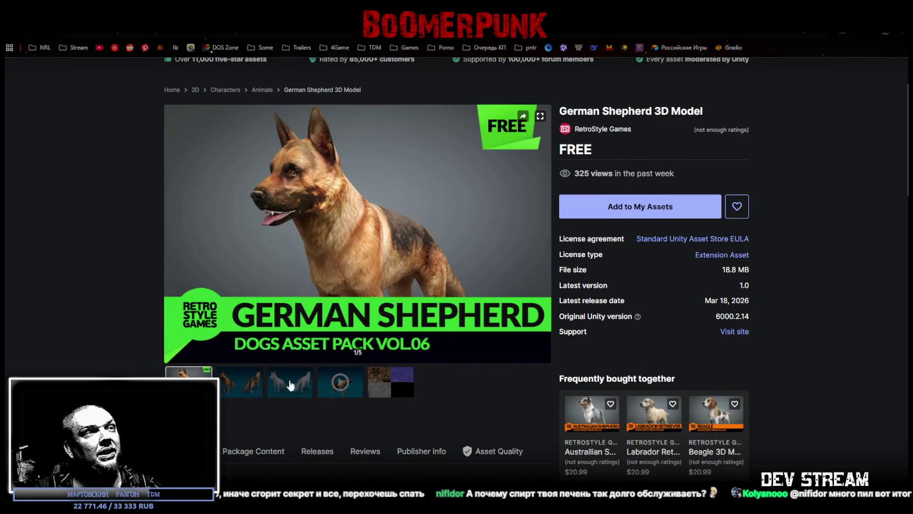
left_click(345, 386)
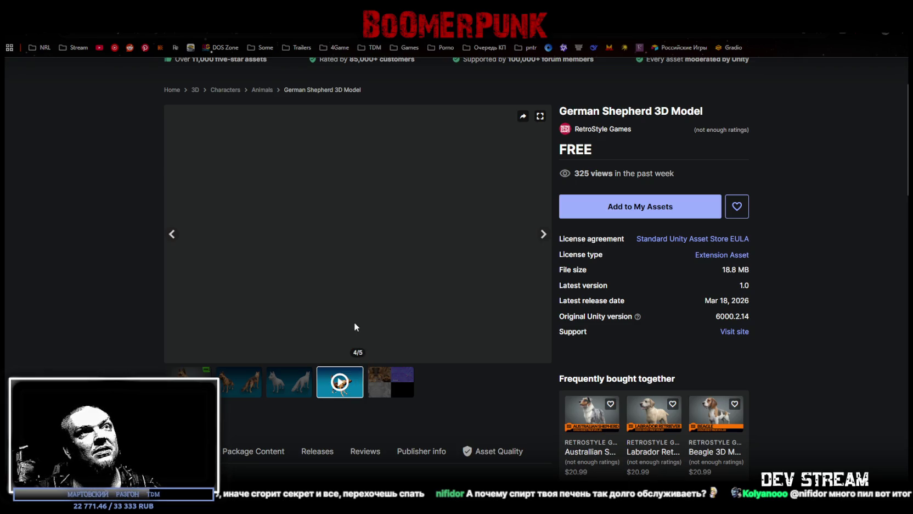
scroll(348, 310, "up", 1)
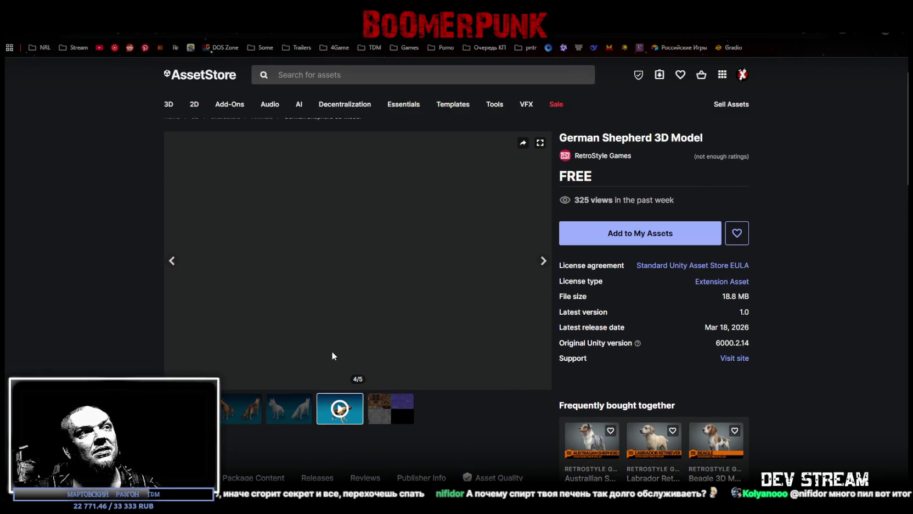
scroll(333, 353, "up", 2)
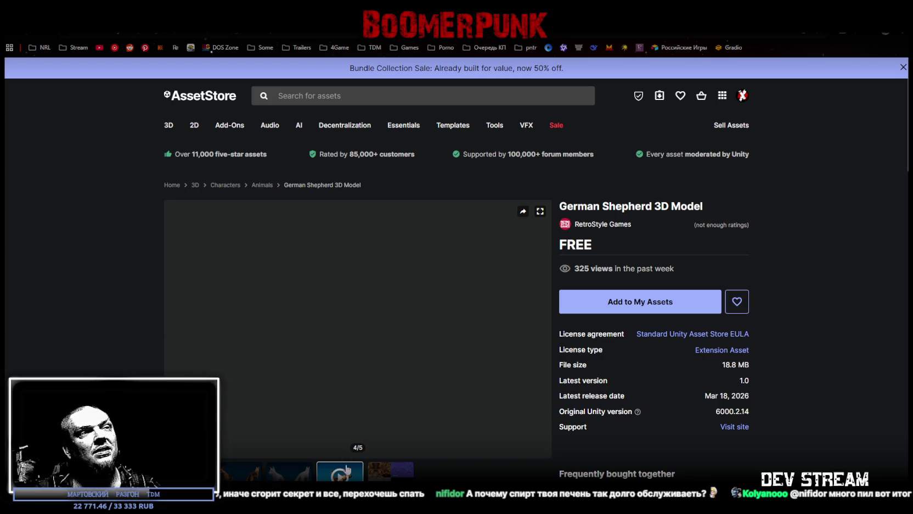
left_click(355, 348)
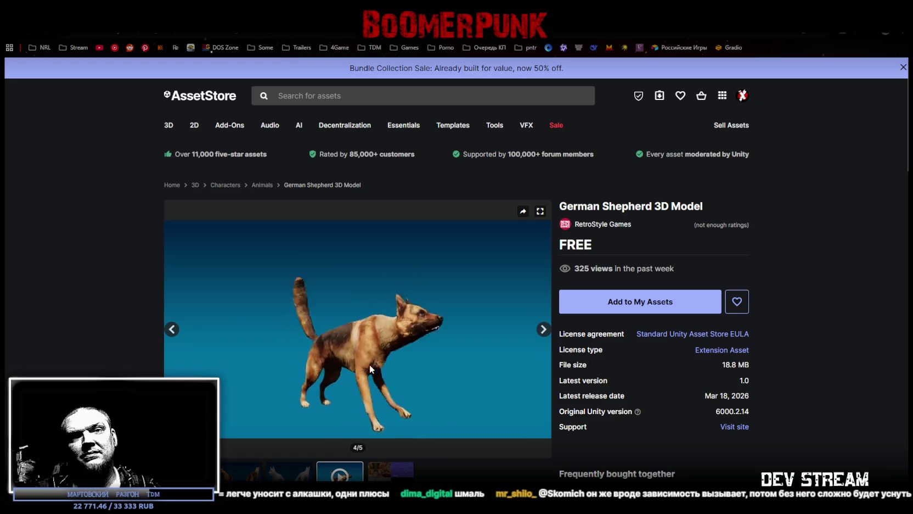
mouse_move(370, 360)
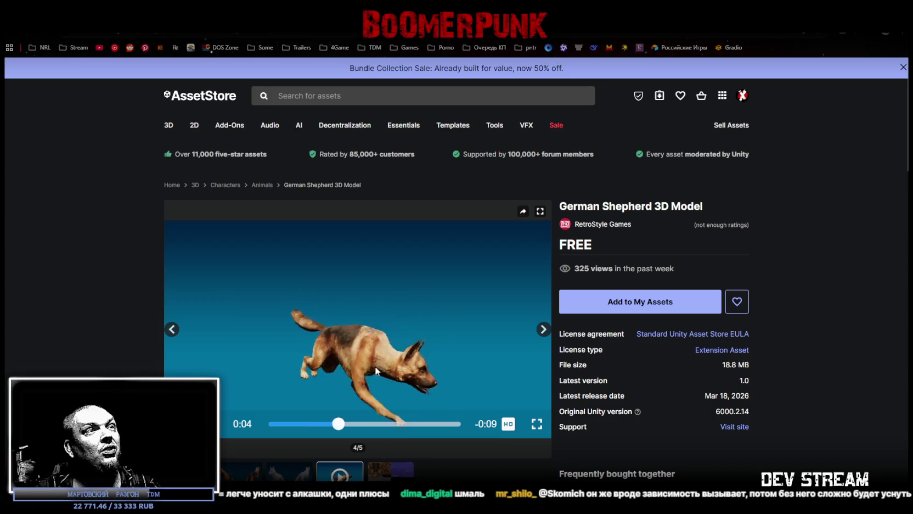
left_click(644, 311)
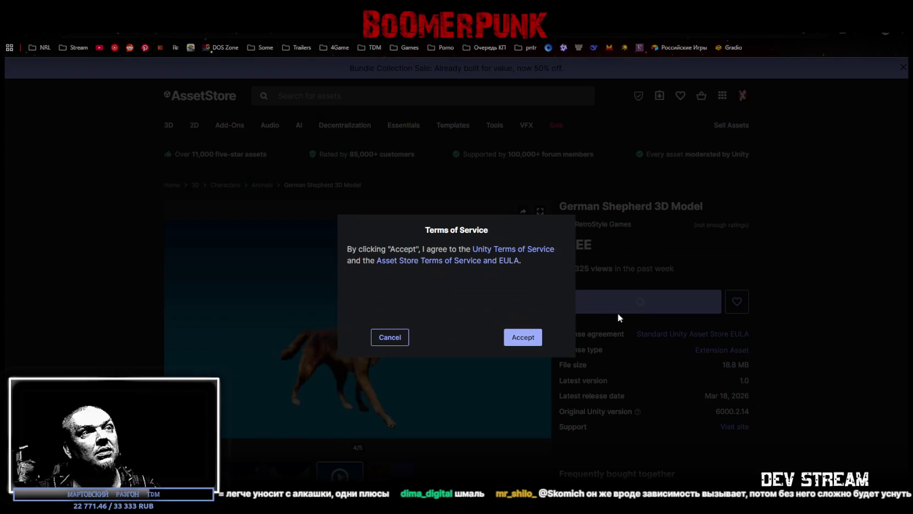
Step: Accept the terms of service and add the German Shepherd 3D Model to My Assets
left_click(515, 337)
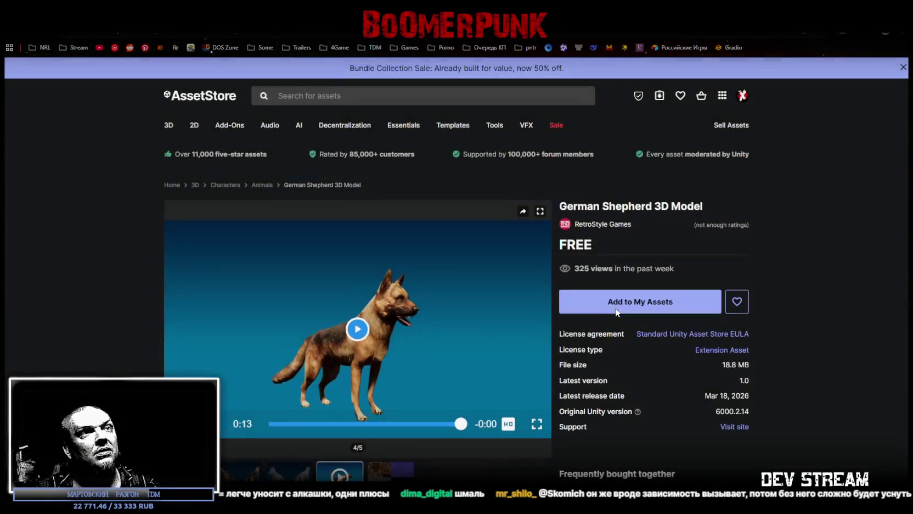
left_click(617, 312)
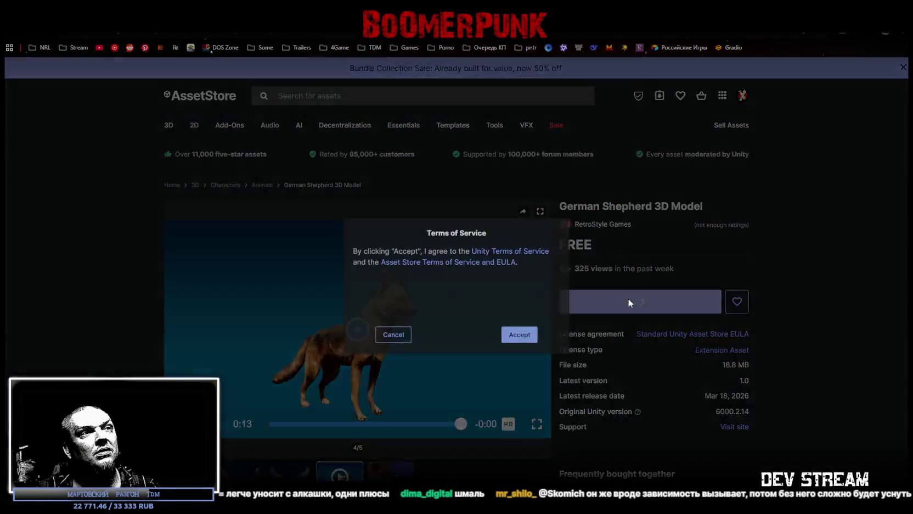
left_click(524, 336)
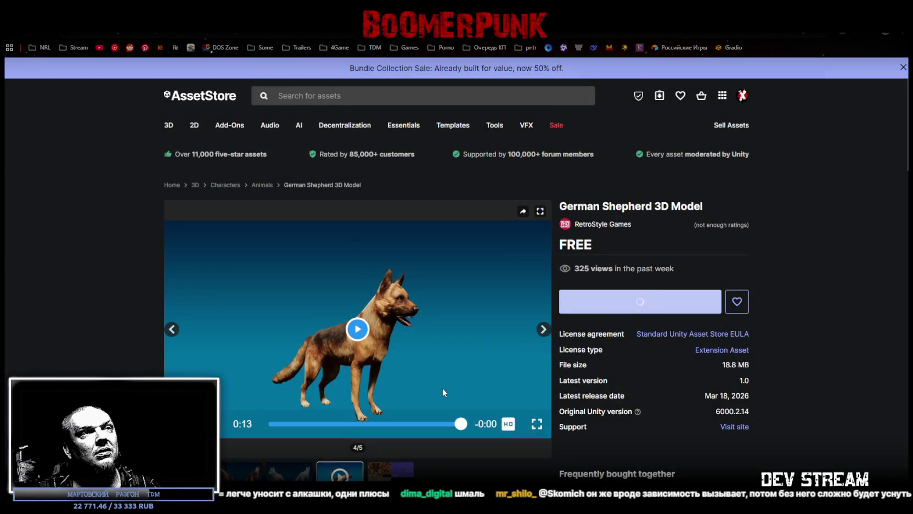
Step: View the dog's texture maps and white mesh render previews
left_click(400, 472)
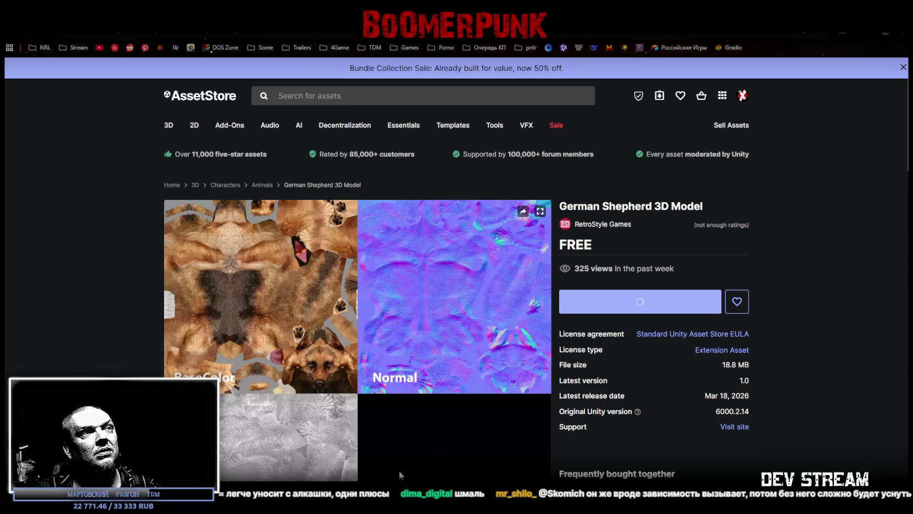
scroll(416, 449, "down", 5)
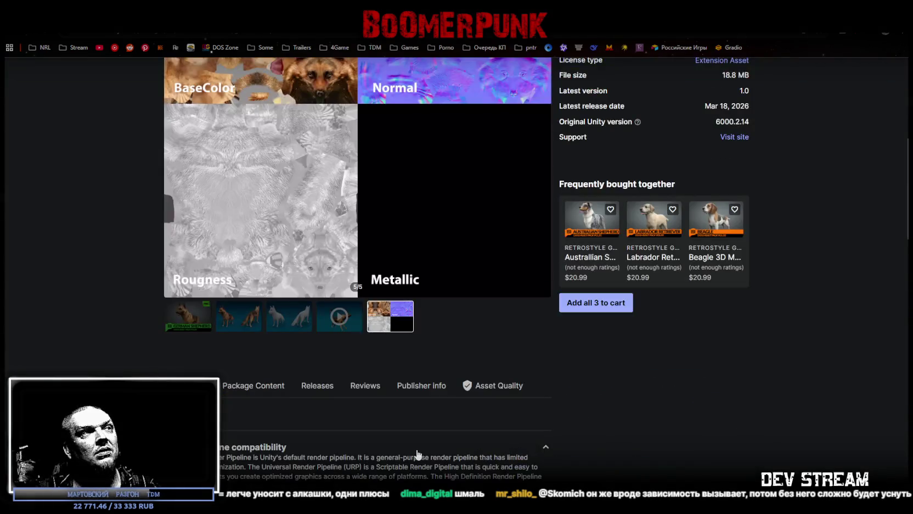
scroll(413, 409, "up", 3)
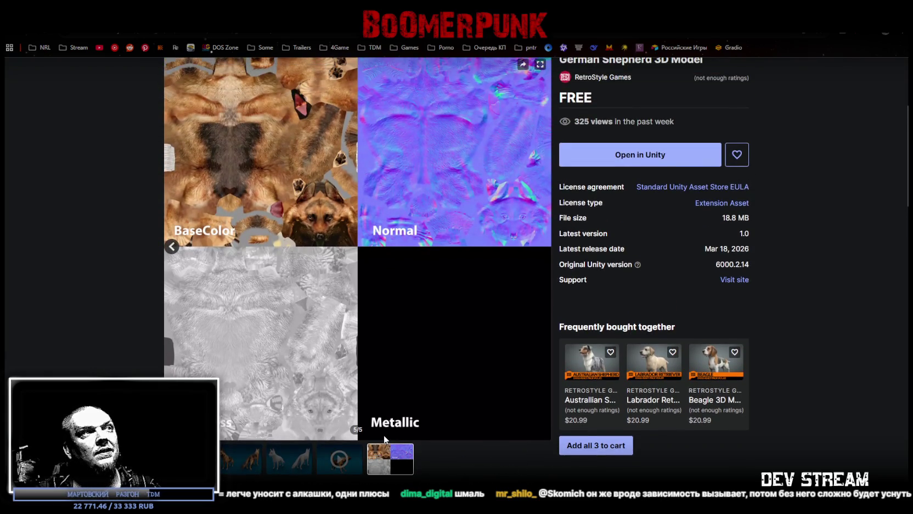
left_click(291, 464)
scroll(318, 388, "up", 1)
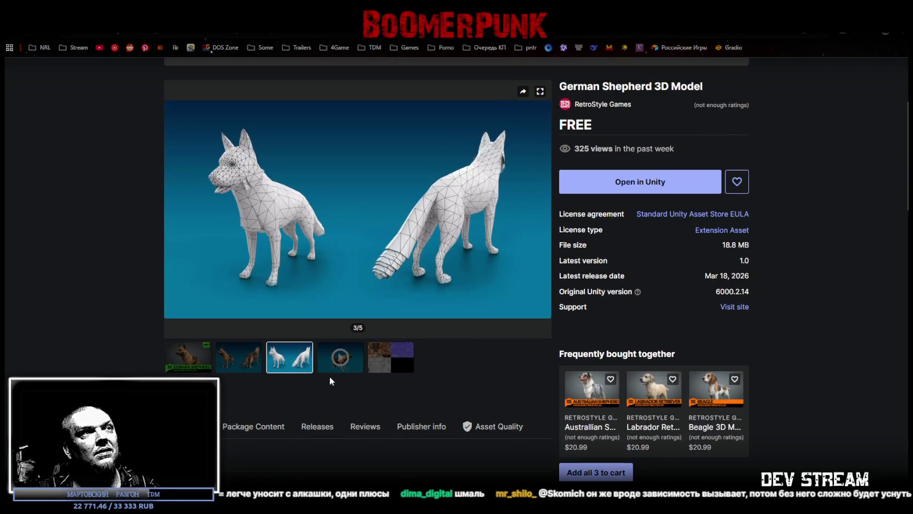
Step: Compare the textured and wireframe dog renders, then move to the Traffic Engine - Core page
left_click(239, 355)
left_click(291, 356)
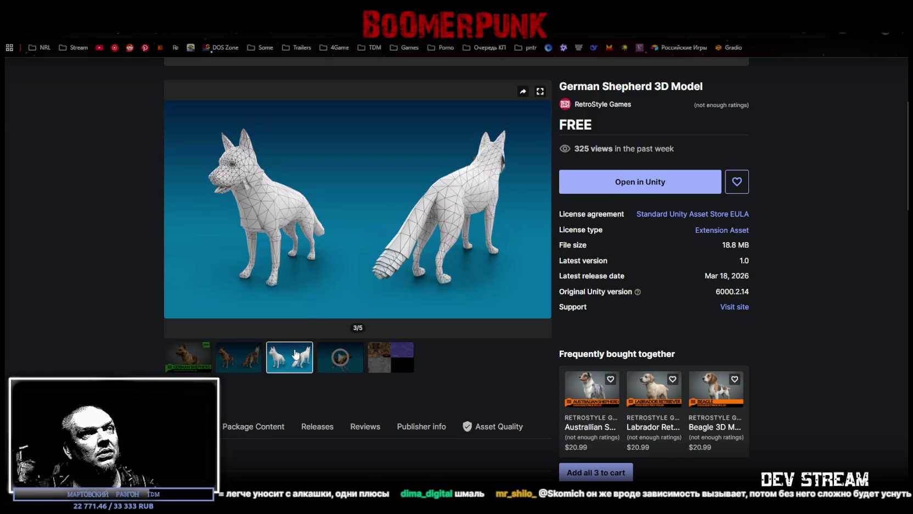
left_click(250, 360)
left_click(286, 362)
left_click(236, 363)
left_click(281, 364)
left_click(233, 363)
left_click(277, 363)
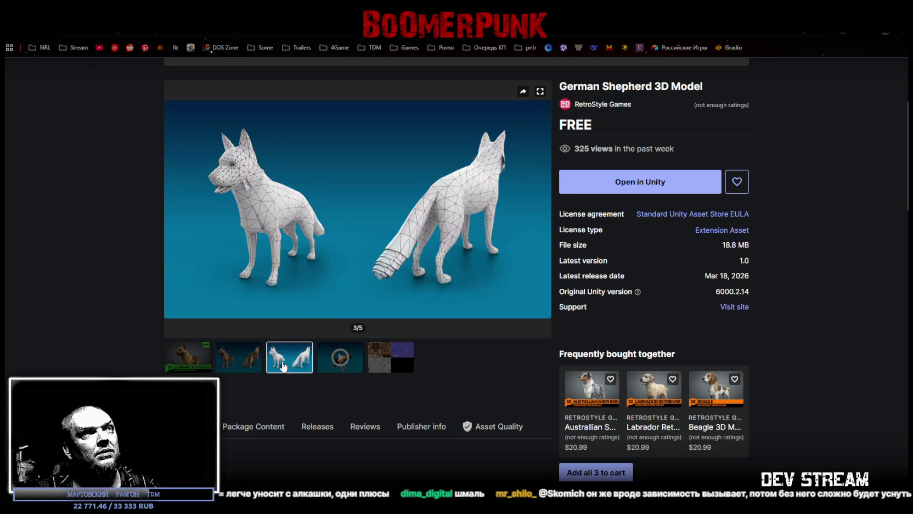
left_click(244, 369)
left_click(286, 368)
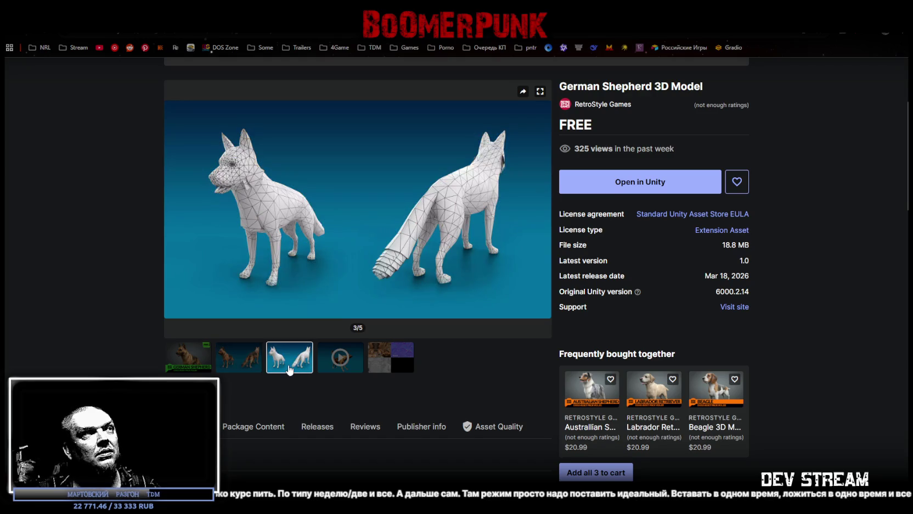
left_click(253, 369)
left_click(287, 367)
left_click(240, 370)
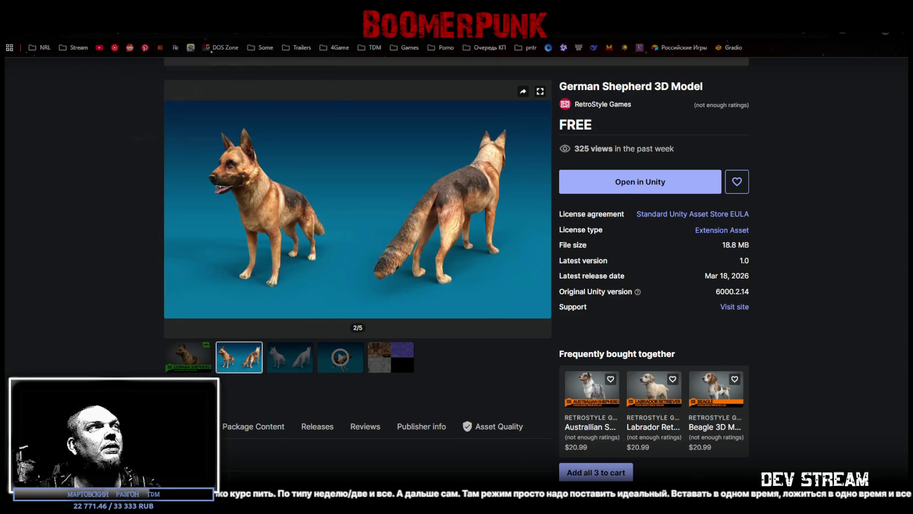
key("alt+Left")
scroll(385, 240, "down", 2)
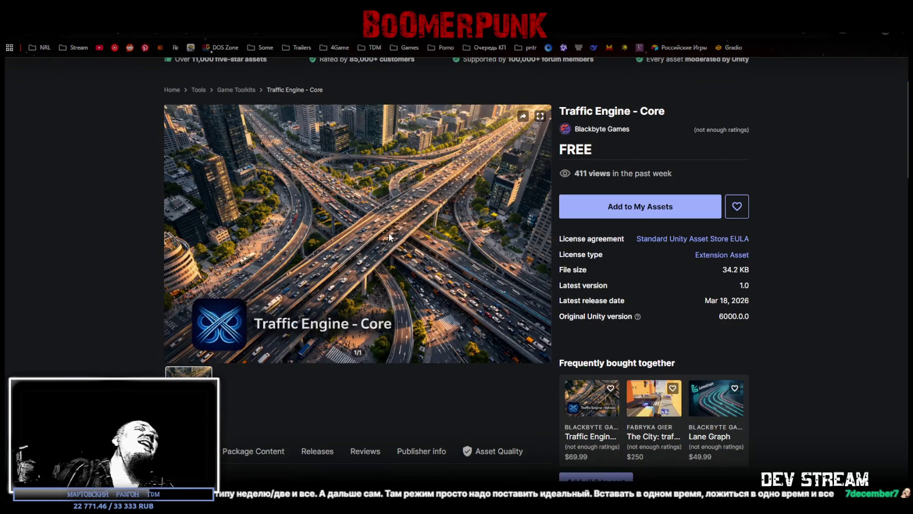
Step: Add Traffic Engine - Core to My Assets, accepting the terms, and dismiss the confirmation banner
left_click(584, 214)
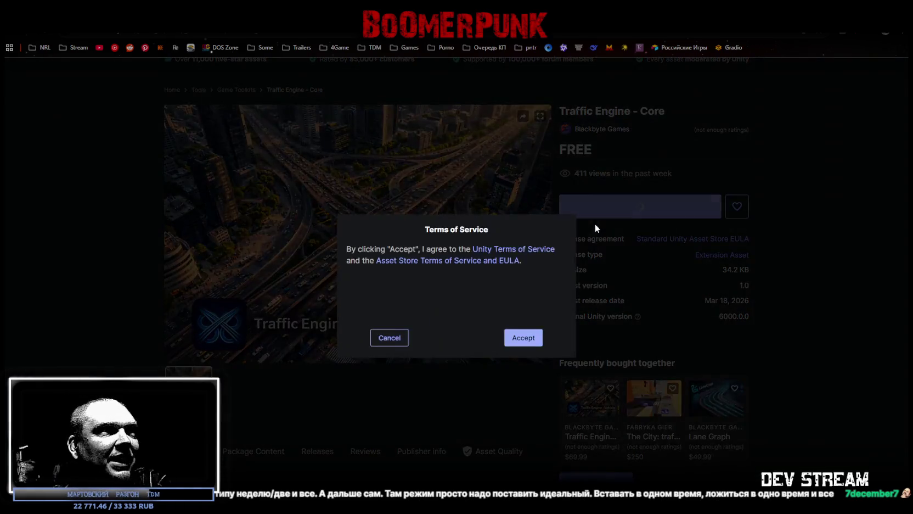
left_click(527, 338)
scroll(494, 307, "down", 1)
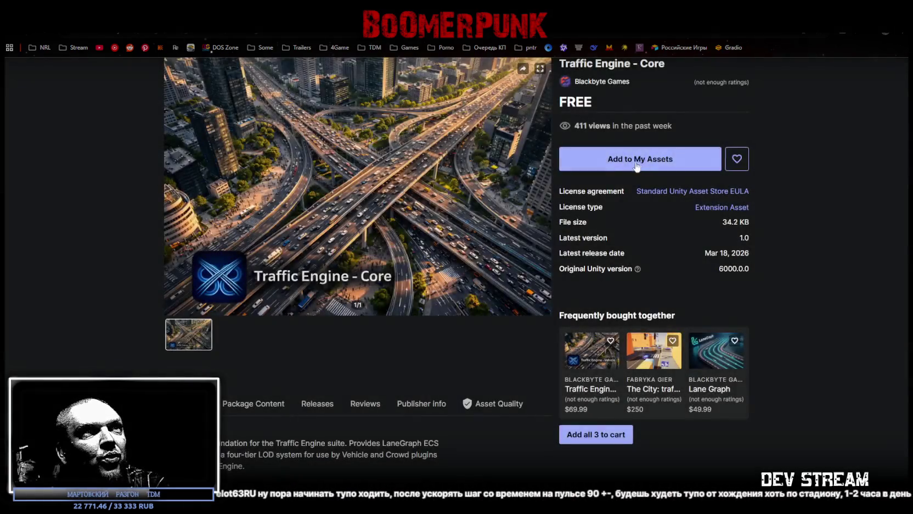
left_click(624, 159)
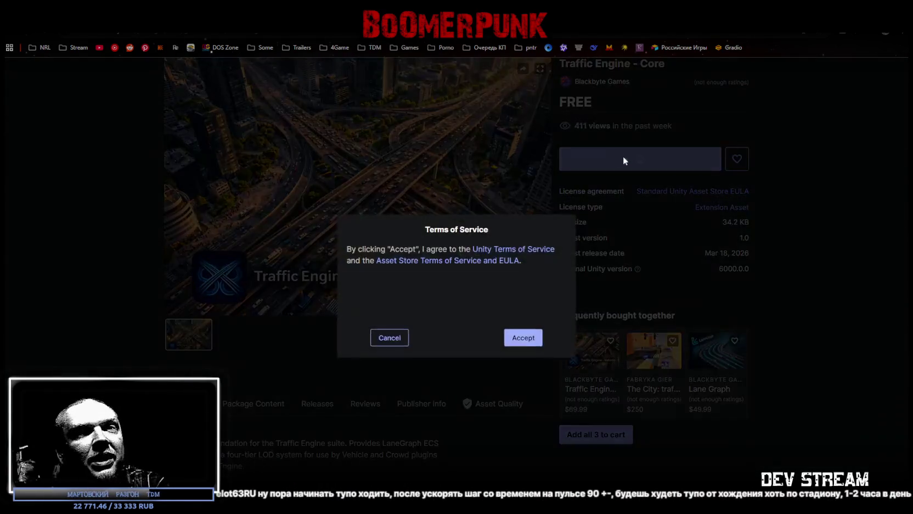
left_click(523, 338)
scroll(528, 354, "up", 2)
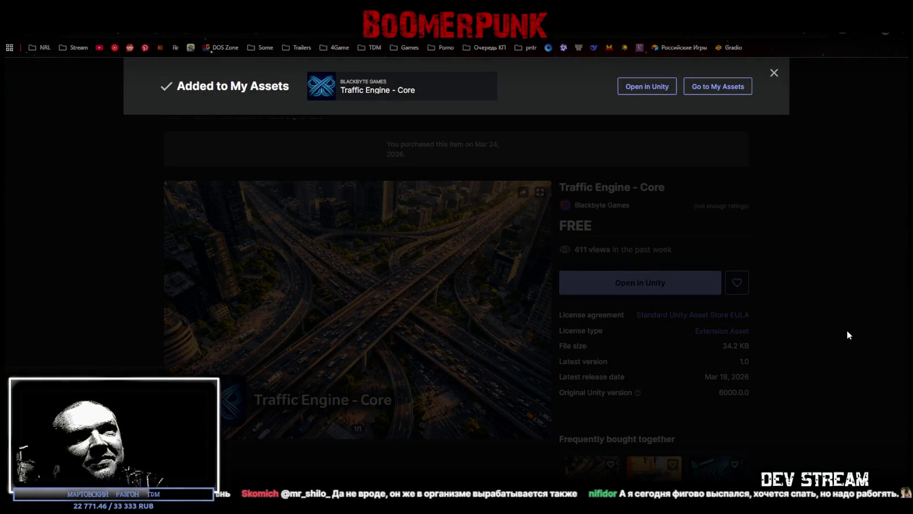
left_click(851, 319)
Step: Read through the Traffic Engine - Core description, then go to the 3D Low Poly Chests page
scroll(439, 296, "down", 1)
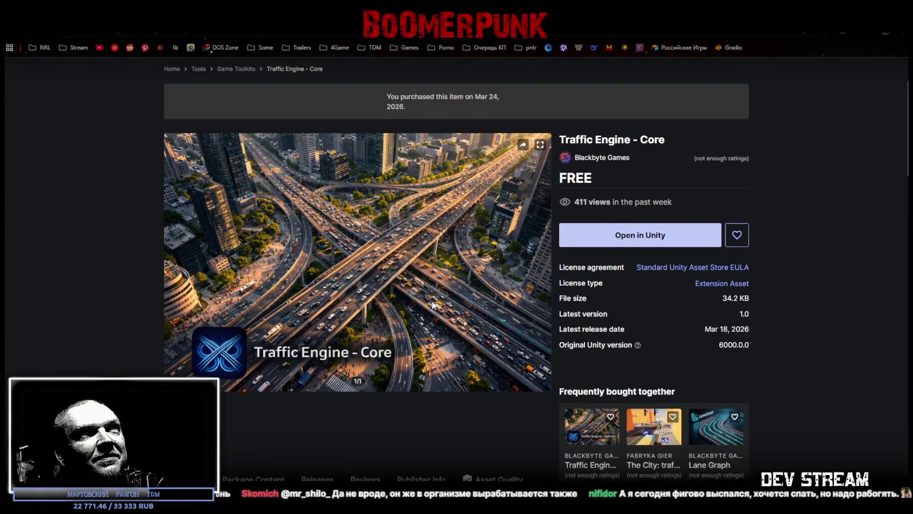
scroll(432, 305, "down", 3)
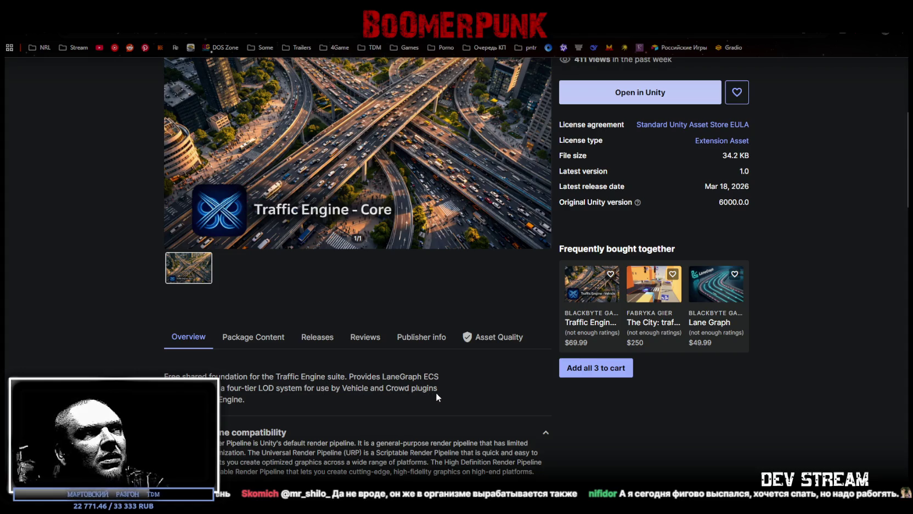
left_click_drag(398, 391, 415, 390)
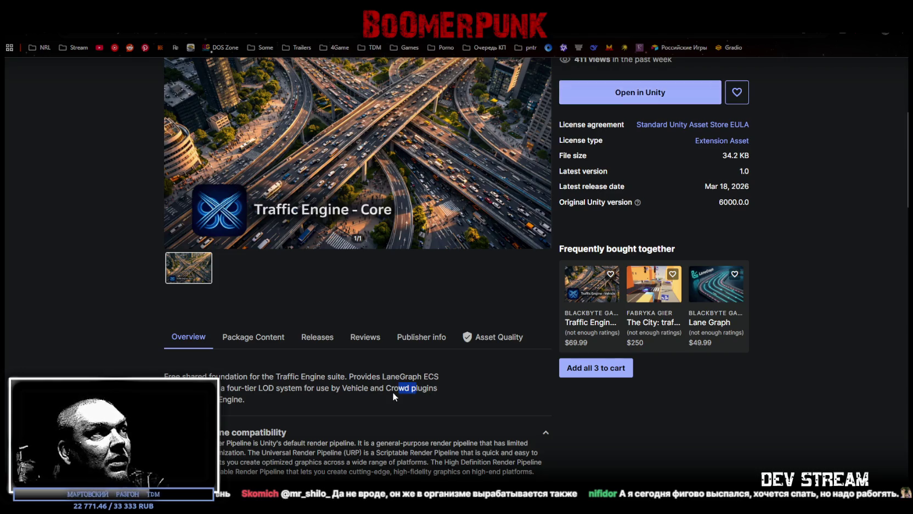
scroll(392, 396, "up", 4)
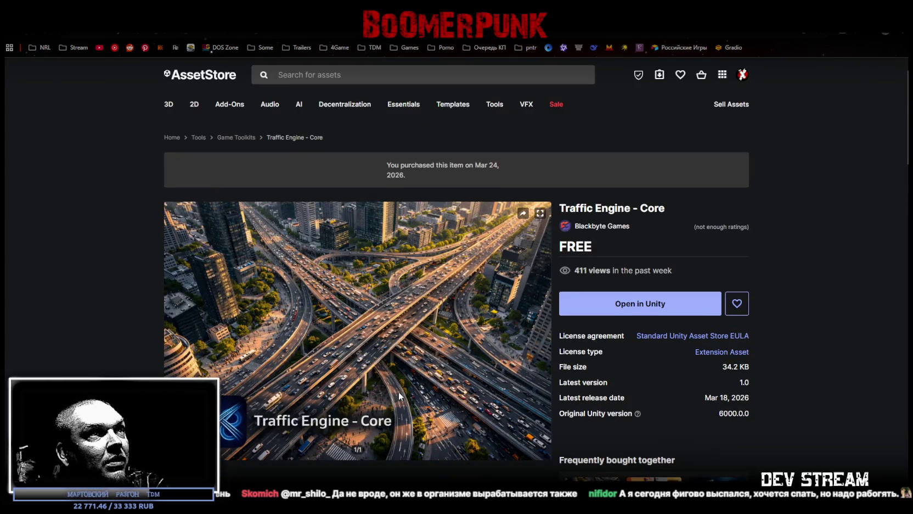
key("alt+Left")
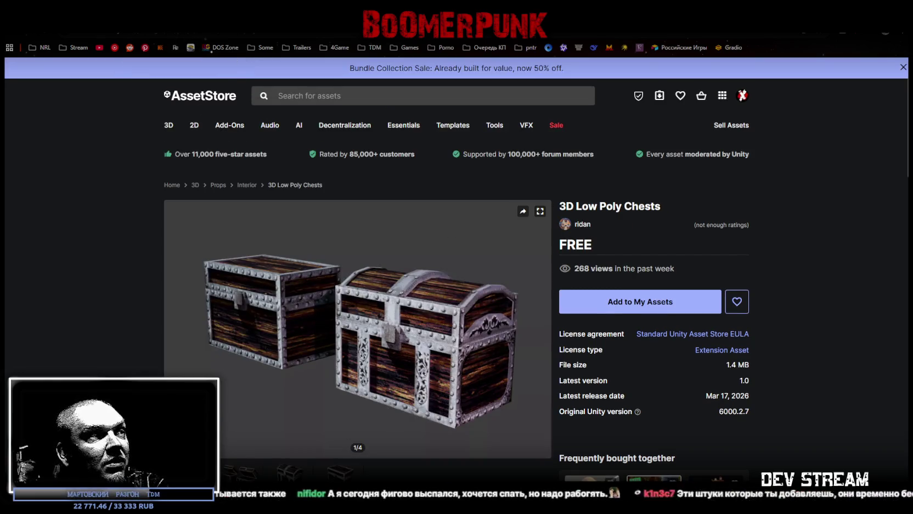
Step: Page through three 3D Low Poly Chests preview images, then go to the VFXTextureMaker page
left_click(543, 329)
left_click(543, 328)
left_click(544, 329)
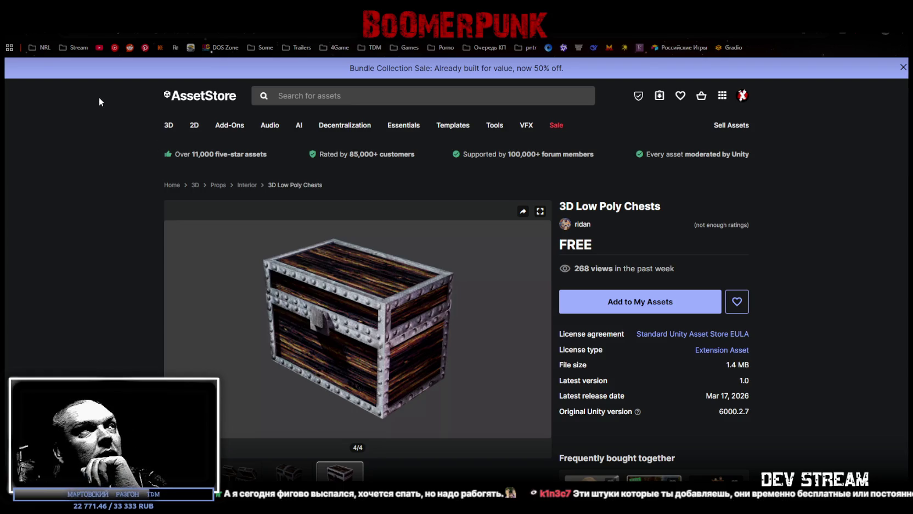
key("alt+Left")
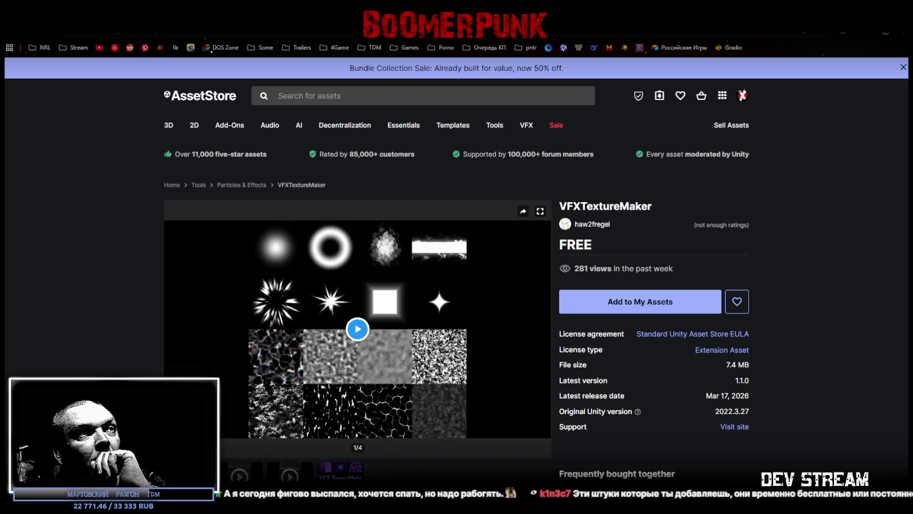
Step: Add VFXTextureMaker to My Assets, accepting the terms of service and dismissing the confirmation banner
left_click(613, 309)
left_click(523, 337)
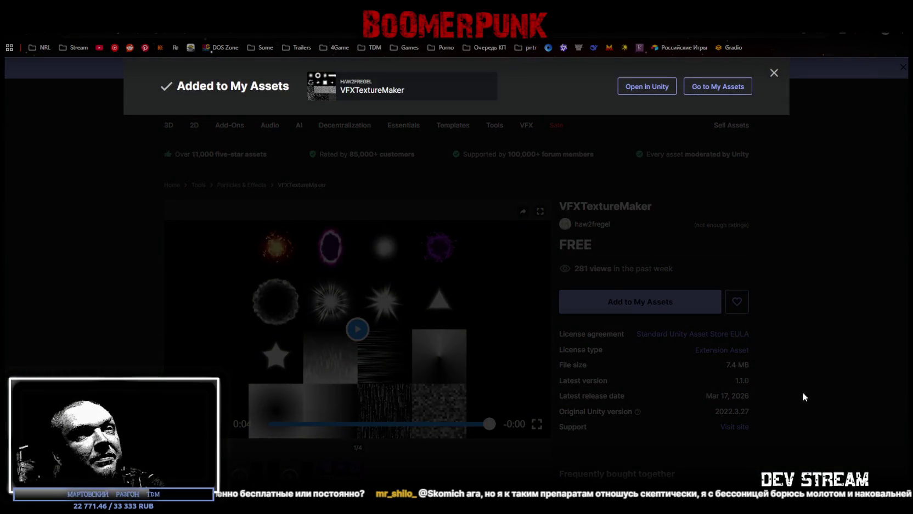
left_click(802, 391)
left_click(649, 308)
left_click(523, 336)
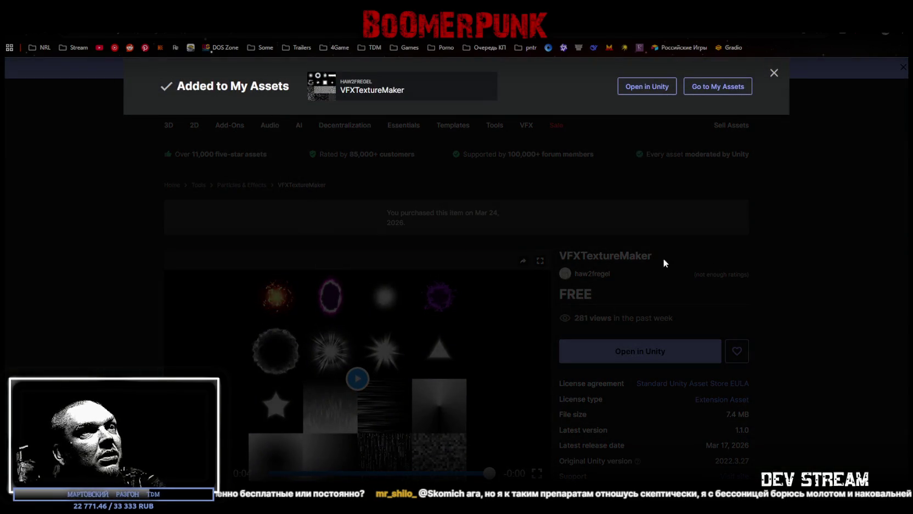
left_click(777, 258)
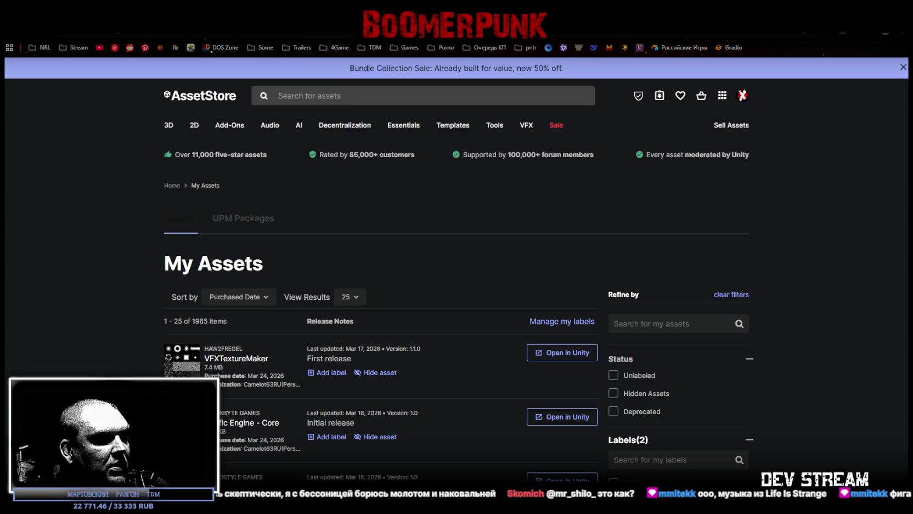
Step: Jump to page 79, the last page of My Assets
key("super+d")
key("super+d")
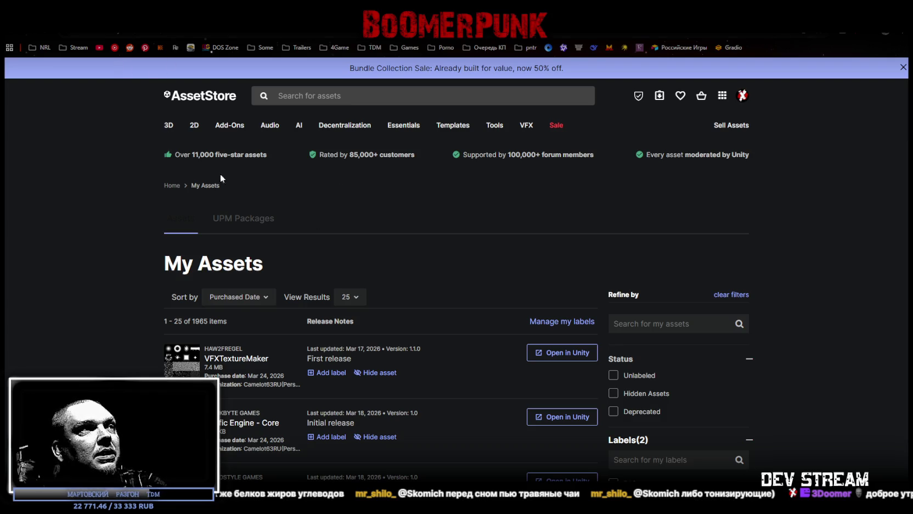
scroll(329, 322, "down", 5)
scroll(384, 334, "down", 20)
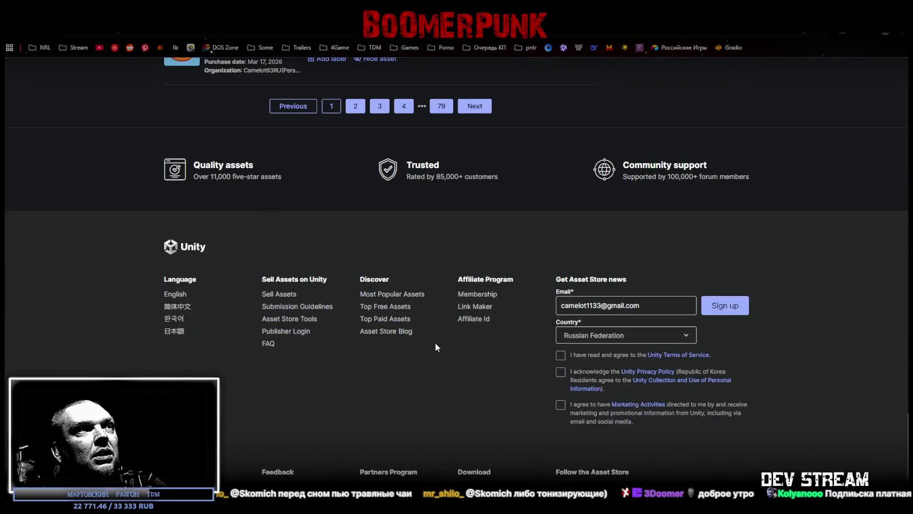
scroll(439, 268, "up", 1)
scroll(439, 264, "up", 1)
left_click(439, 229)
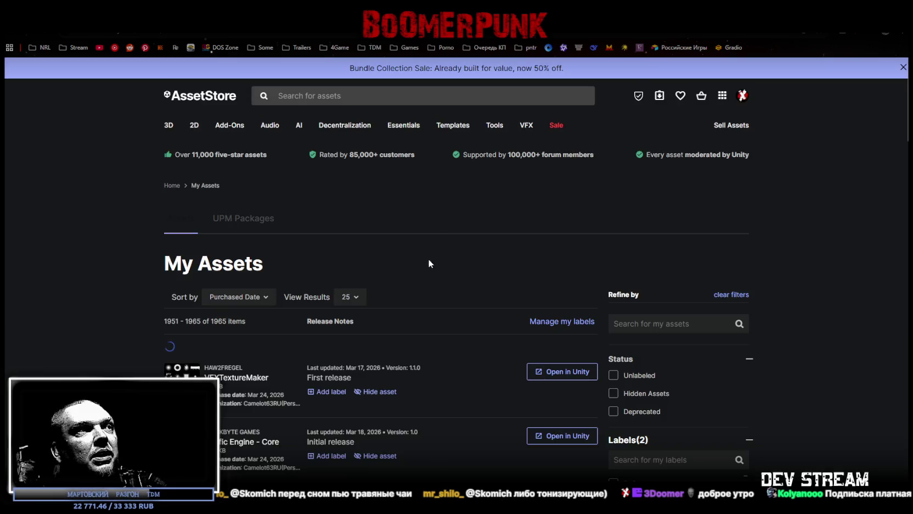
Step: Scroll through the oldest 2018 purchases and open the Futuristic weapons set details
scroll(408, 294, "down", 2)
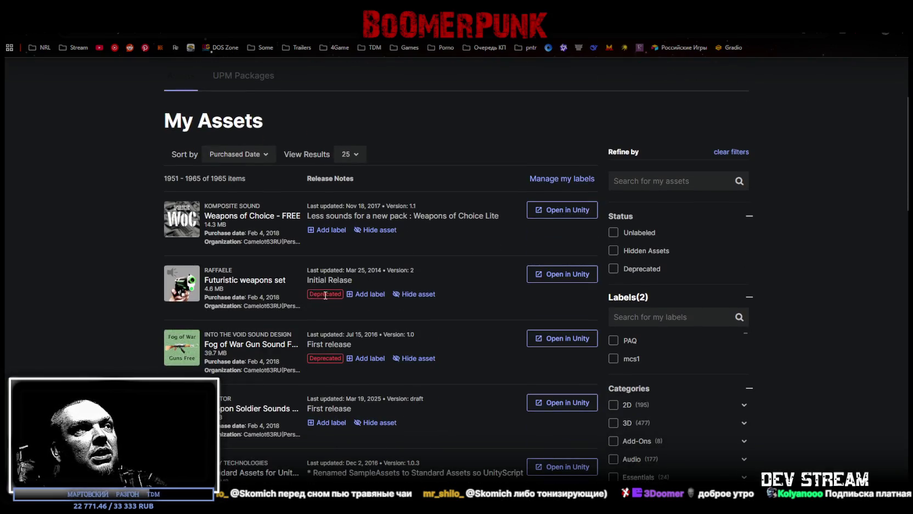
scroll(313, 295, "down", 2)
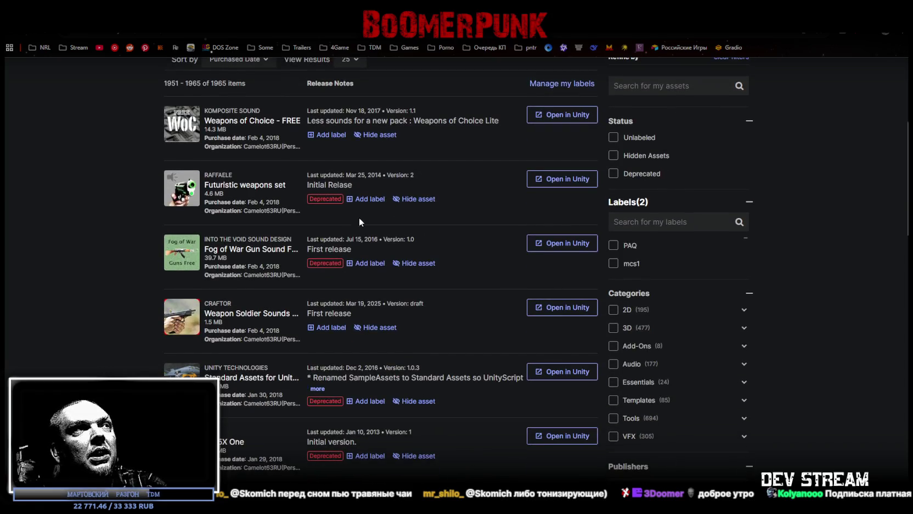
left_click(260, 188)
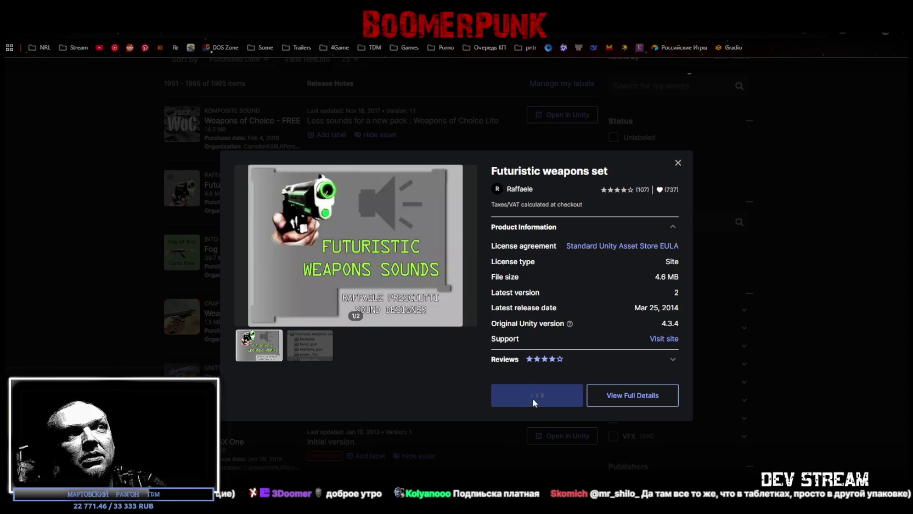
Step: Copy the 'Futuristic weapons set' title, close its details, and go to the Unity Editor
left_click_drag(492, 171, 607, 171)
key("ctrl+c")
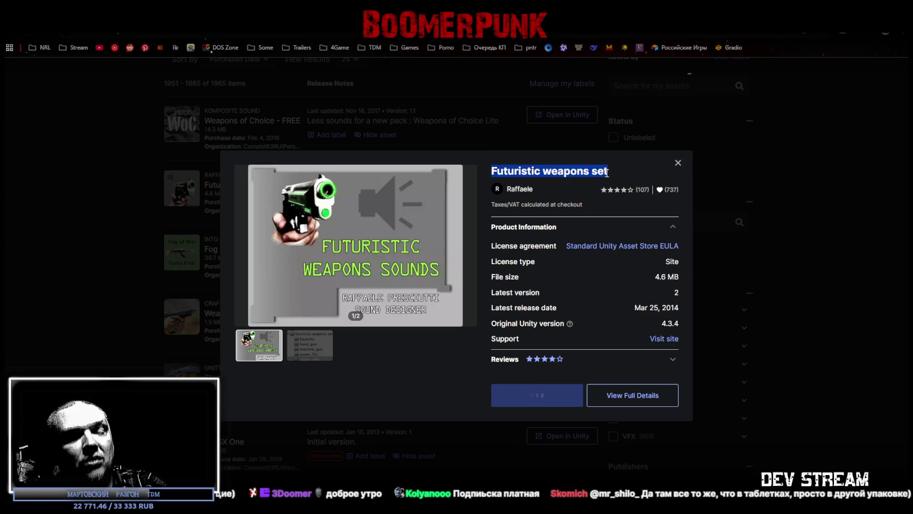
left_click(814, 392)
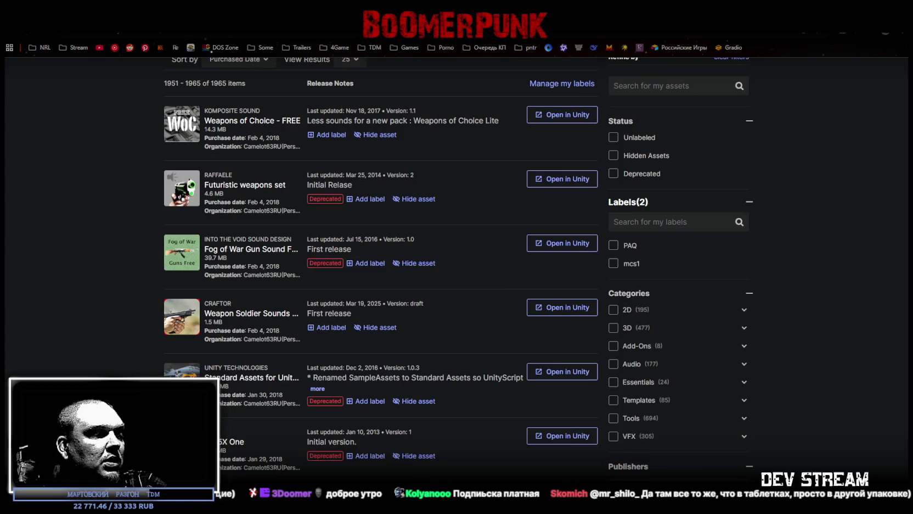
key("alt+Tab")
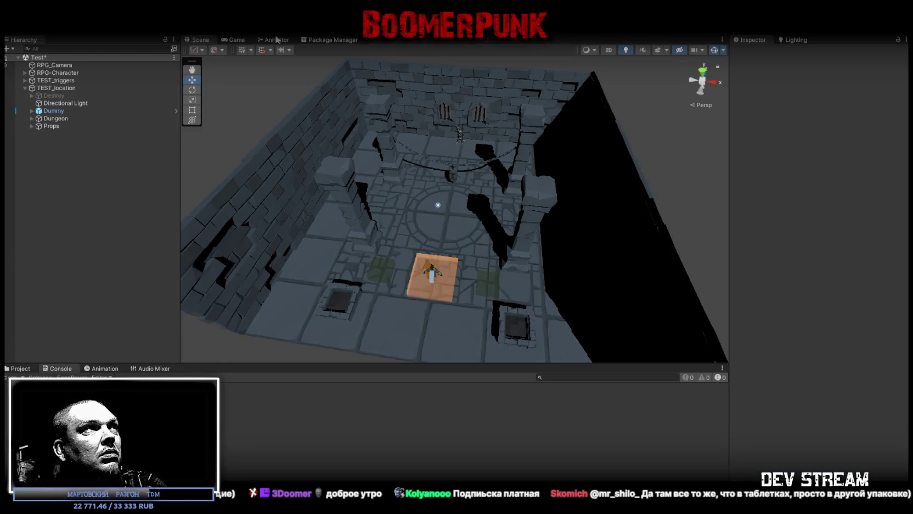
Step: Search the Package Manager for 'Futuristic weapons set', then go back to the browser
left_click(334, 40)
left_click(667, 48)
key("ctrl+v")
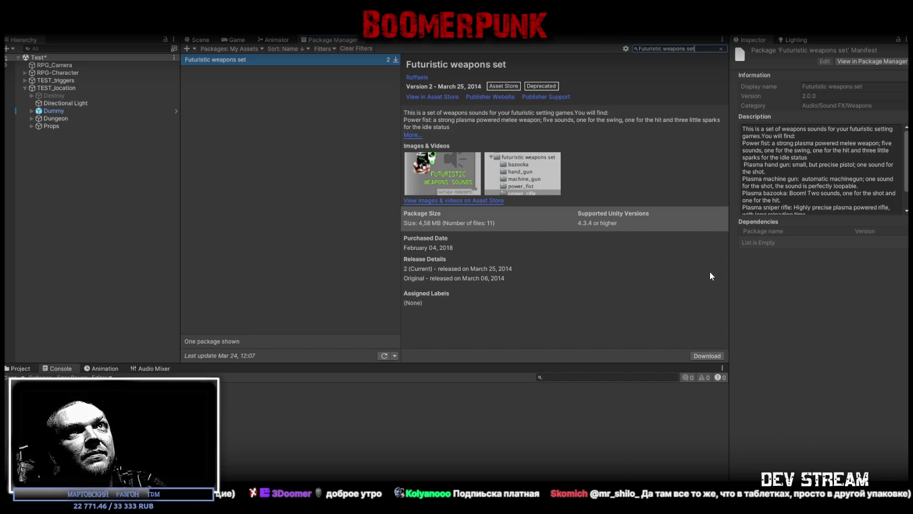
key("alt+Tab")
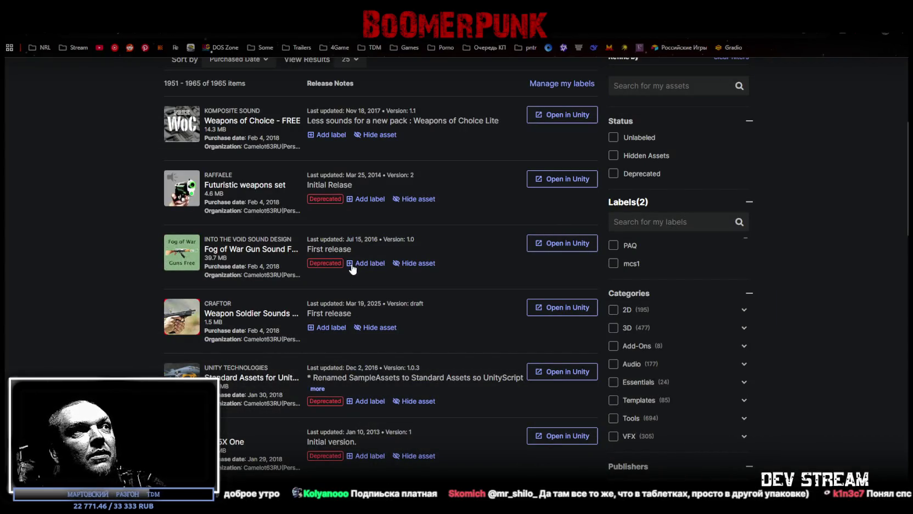
left_click(231, 248)
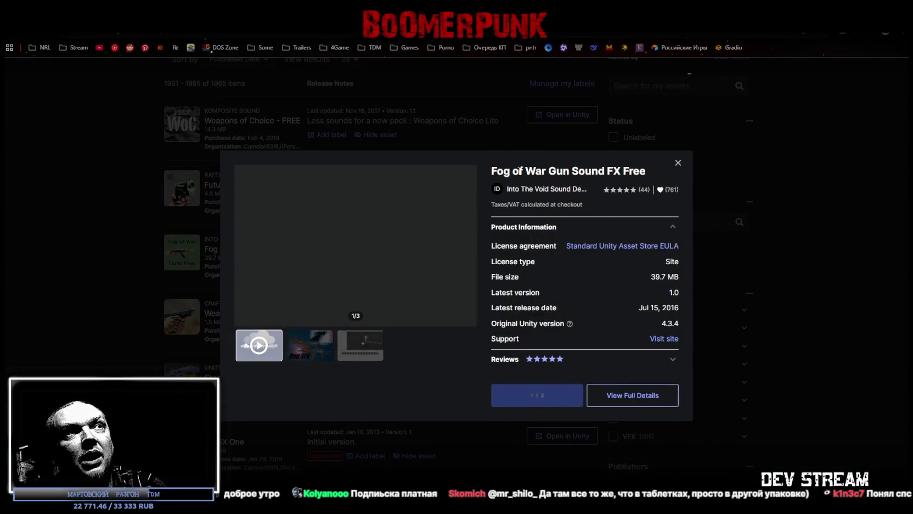
left_click_drag(528, 170, 620, 170)
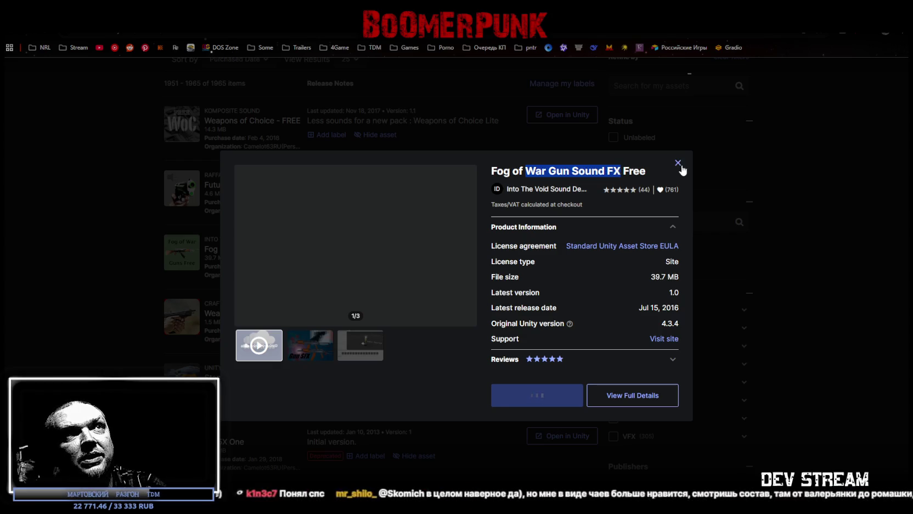
left_click(364, 355)
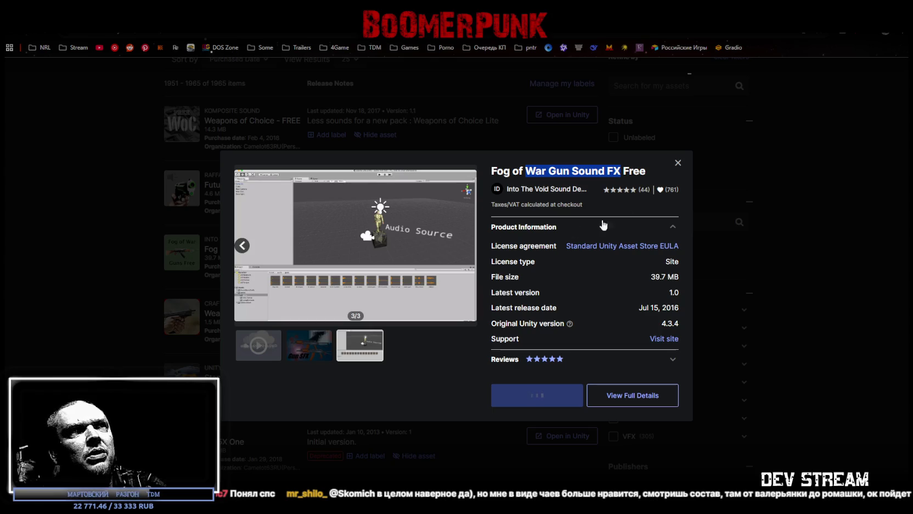
left_click(675, 165)
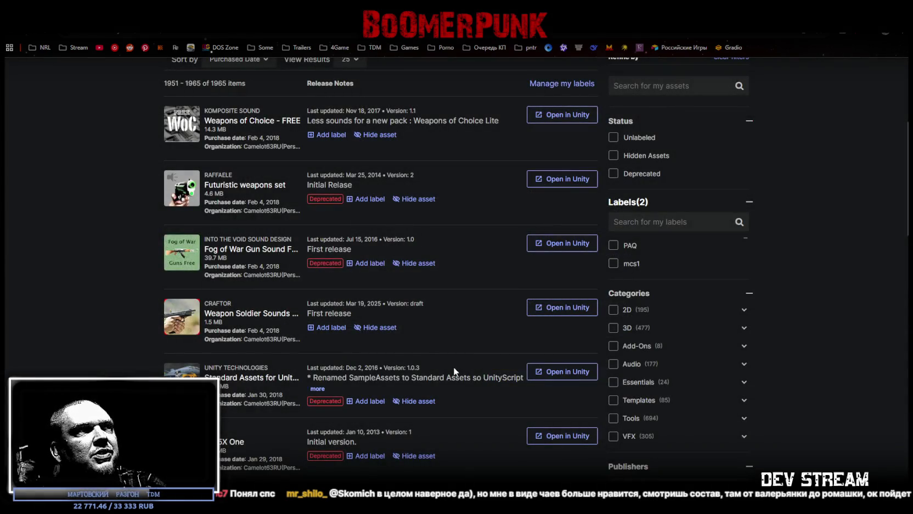
scroll(401, 367, "down", 3)
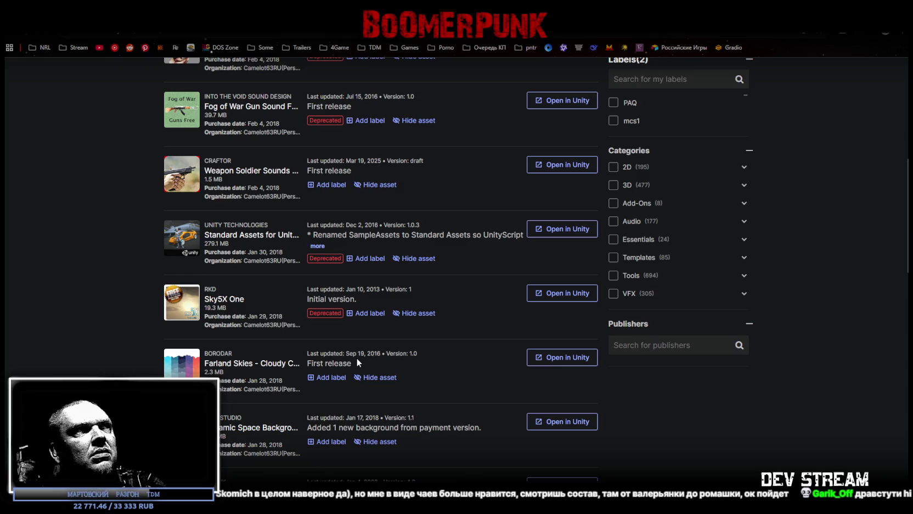
scroll(355, 358, "down", 10)
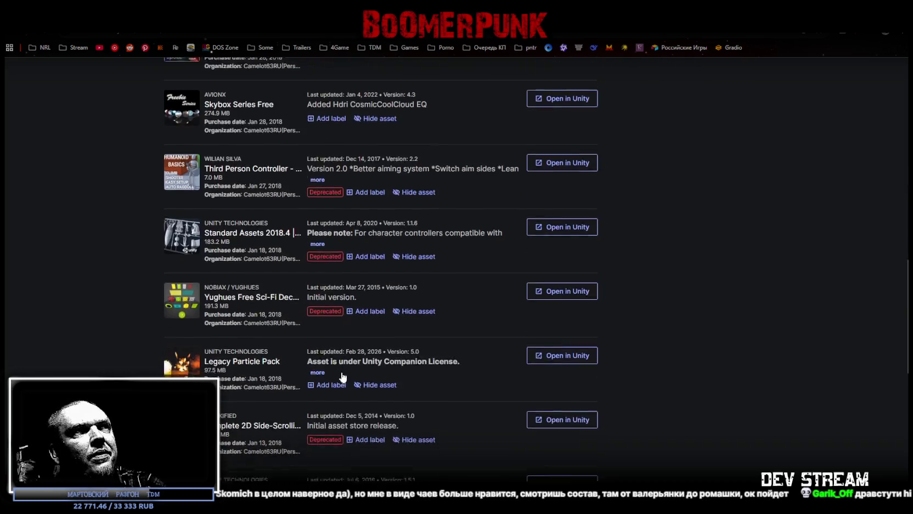
scroll(280, 378, "up", 1)
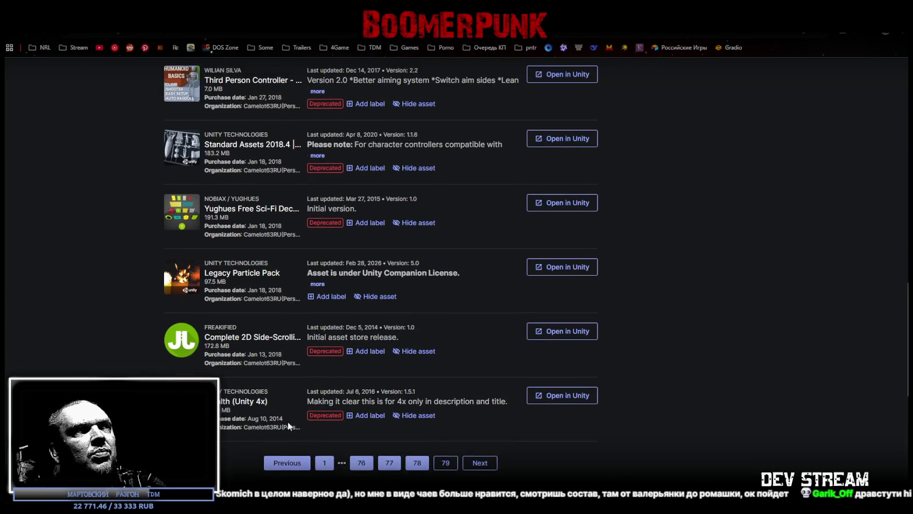
scroll(281, 343, "up", 15)
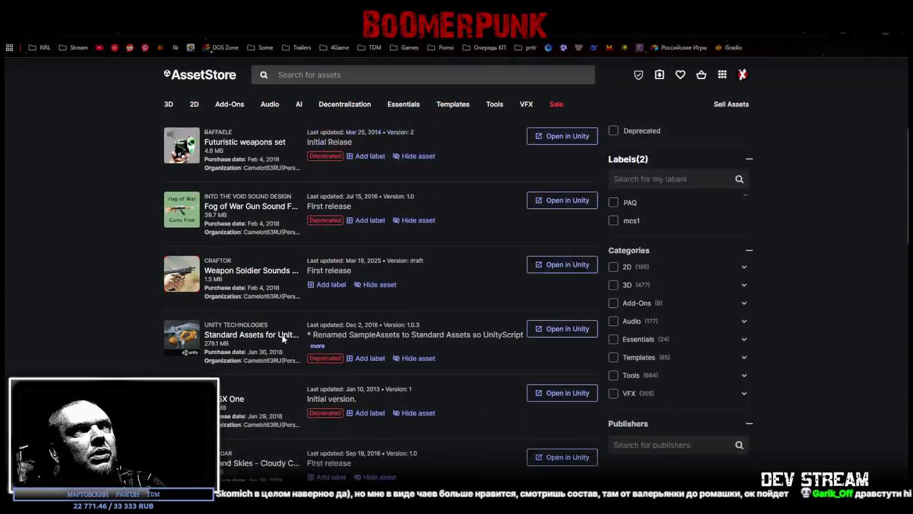
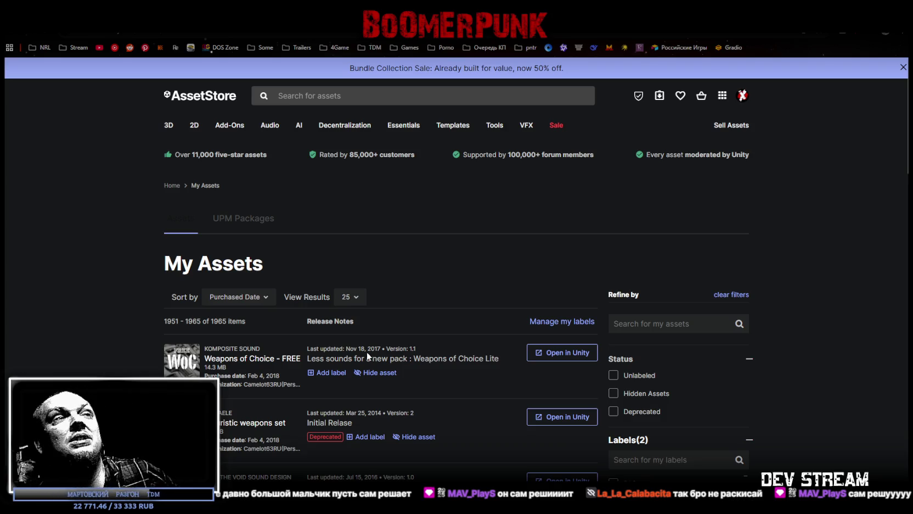
Step: Hide the browser and return to Unity's Package Manager showing Futuristic weapons set
key("super+d")
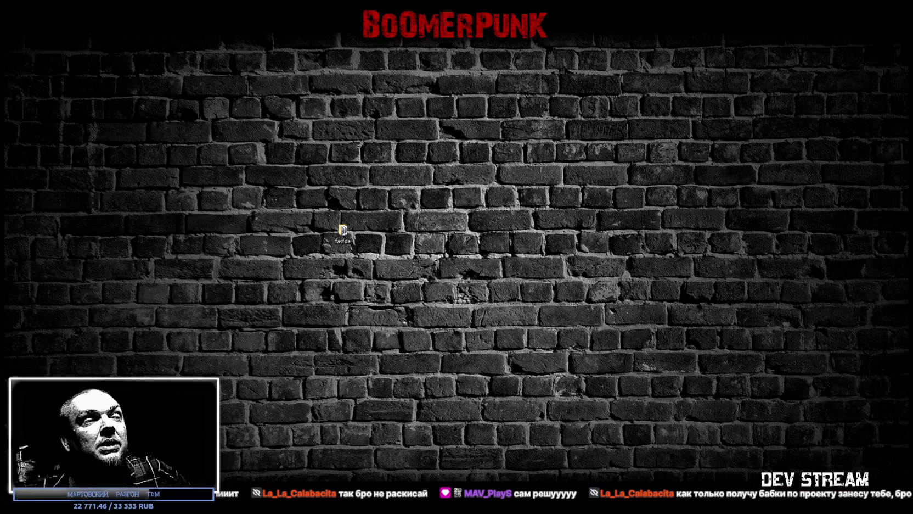
key("alt+Tab")
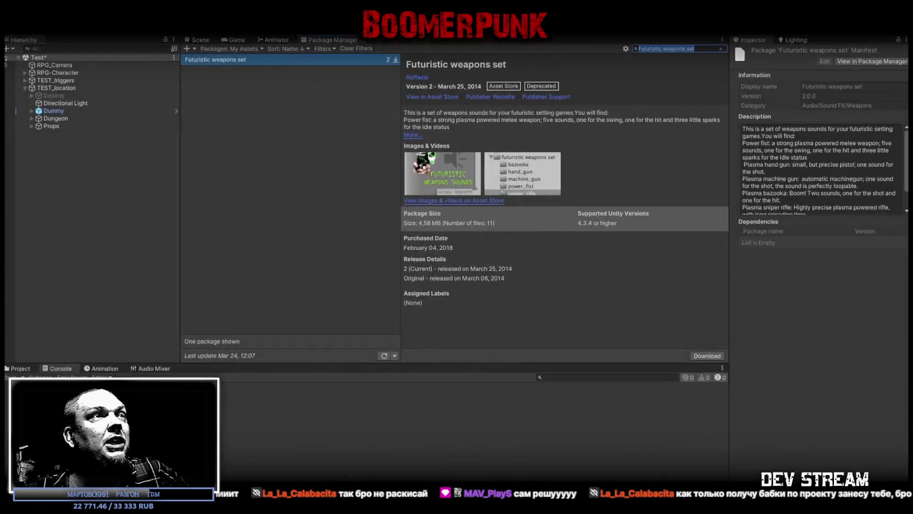
Step: Switch to the Scene view to show the dungeon level
left_click(197, 41)
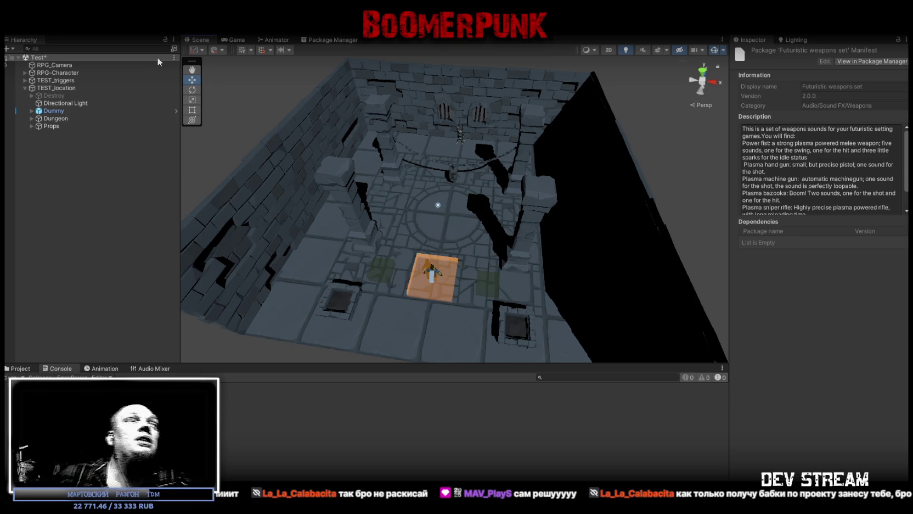
Step: Fly the Scene camera forward toward the Dummy on the orange tile
left_click_drag(374, 131, 375, 112)
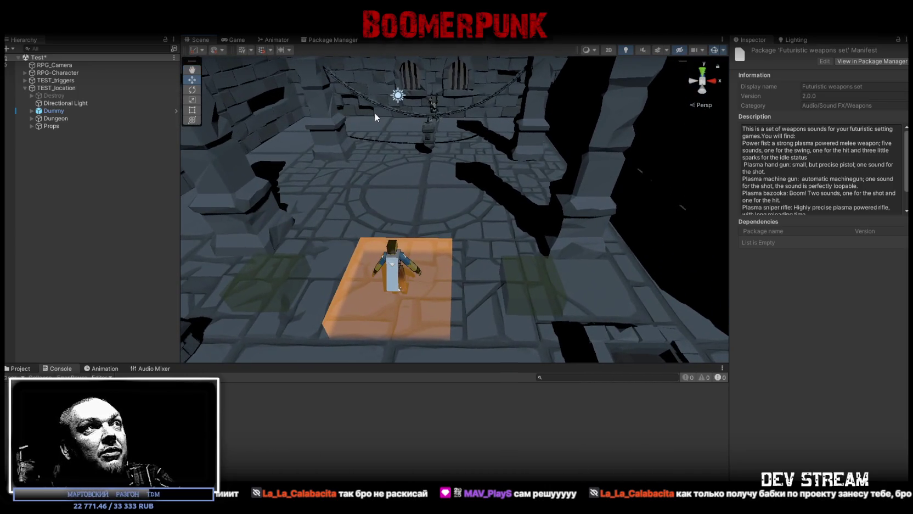